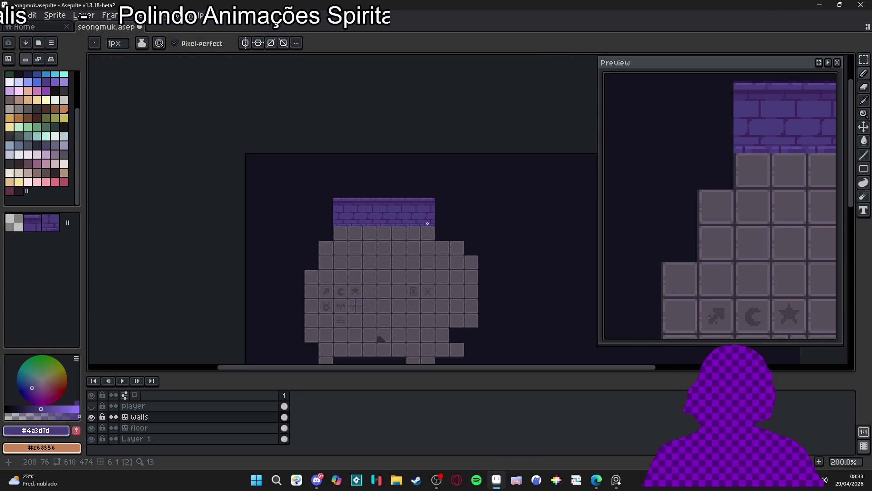
Step: Repaint a pixel row across the brick tiles and extend the #43316d mortar lines down a pixel
scroll(335, 202, up, 8)
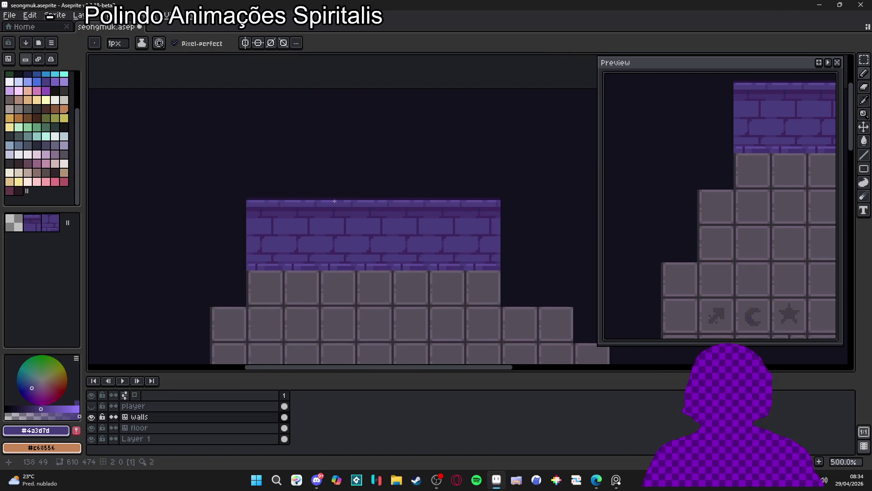
scroll(331, 195, down, 3)
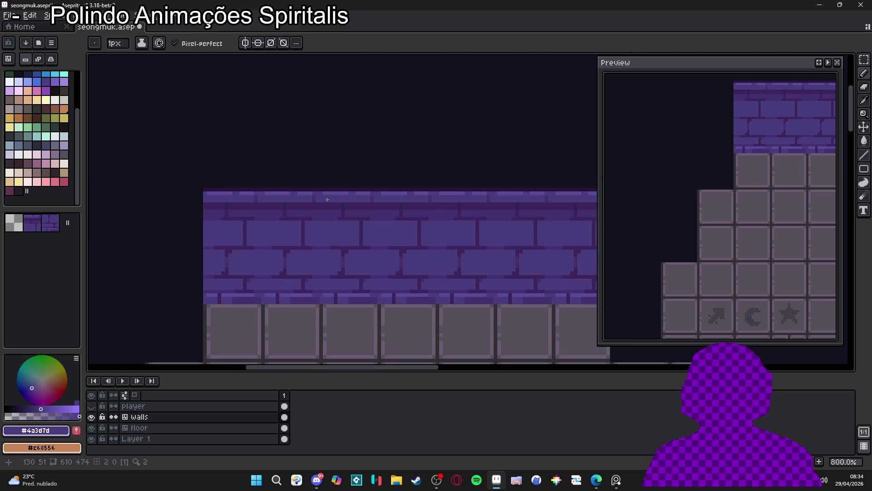
scroll(318, 202, up, 5)
drag(316, 204, 473, 205)
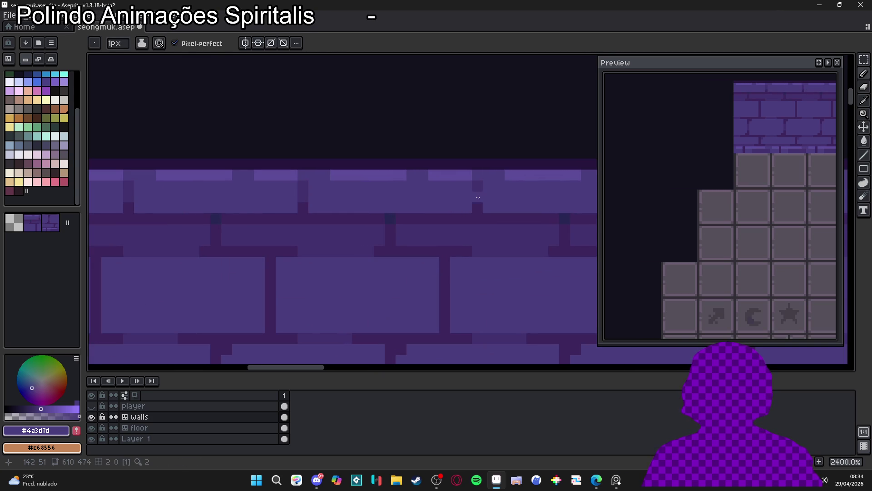
alt+click(477, 196)
click(475, 205)
Step: Move the 15x2 #4a3d7d cap highlight row up one pixel using a marquee selection
scroll(475, 204, down, 6)
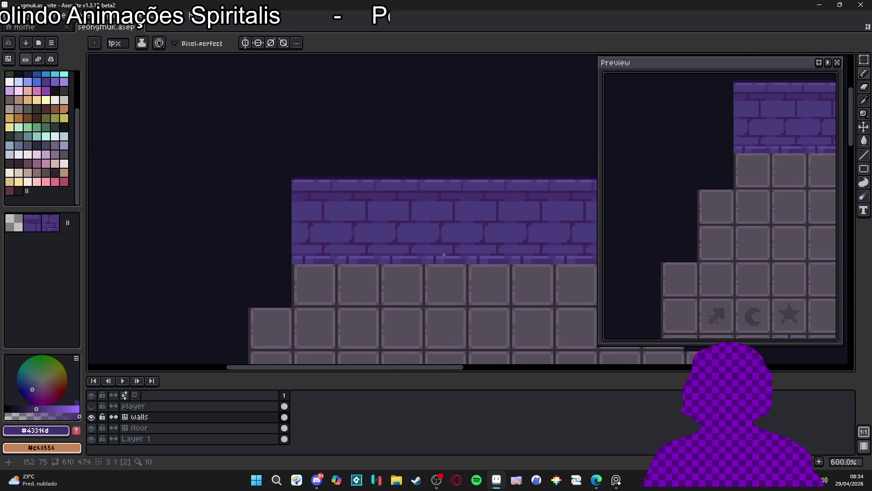
scroll(370, 261, left, 2)
scroll(384, 250, up, 4)
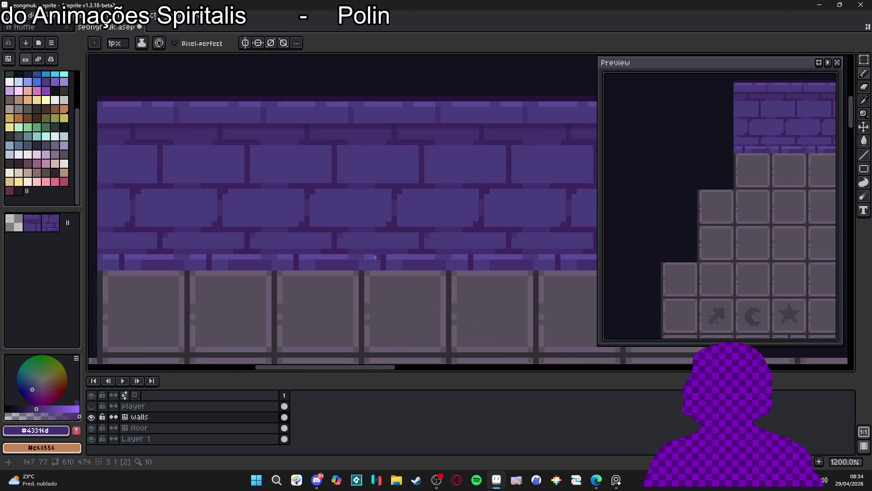
alt+click(375, 262)
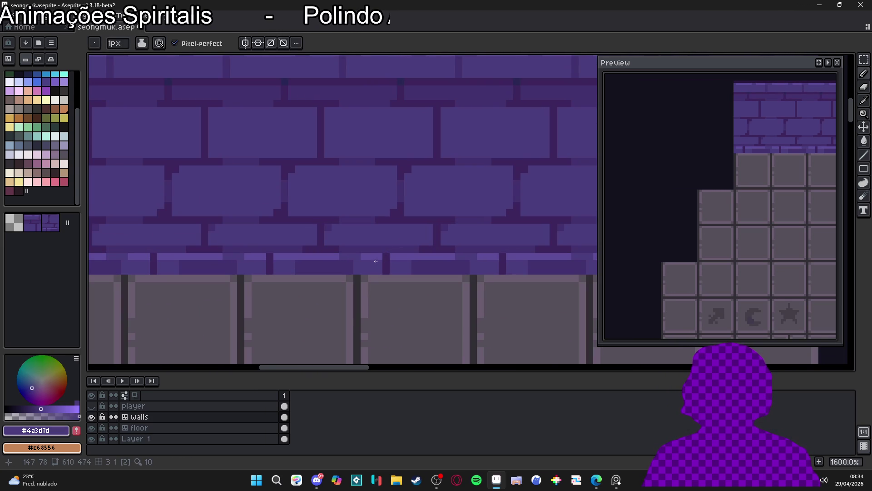
key(m)
mouse_move(381, 249)
mouse_down()
mouse_move(273, 257)
mouse_move(307, 249)
mouse_move(295, 257)
mouse_move(383, 257)
mouse_up()
click(310, 256)
key(Return)
key(b)
Step: Cover the dark line with brick purple and darken the bottom brick row
alt+click(354, 258)
drag(305, 255, 350, 256)
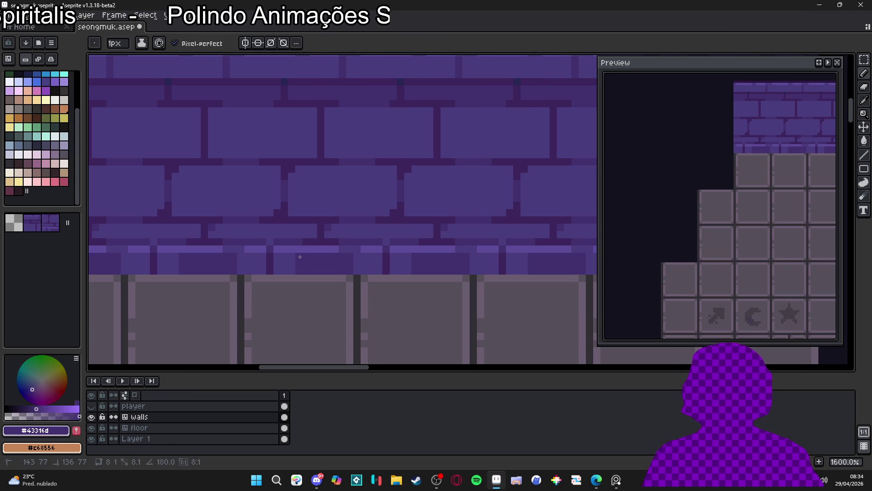
click(363, 263)
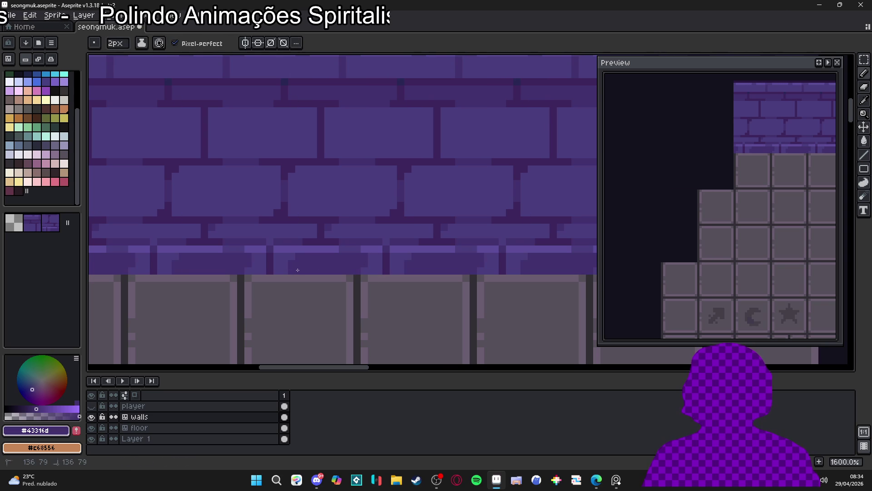
Step: With a 1px brush, add #272654 dark mortar pixels and a short mortar line along the bricks
scroll(357, 278, down, 4)
key(minus)
scroll(339, 284, up, 4)
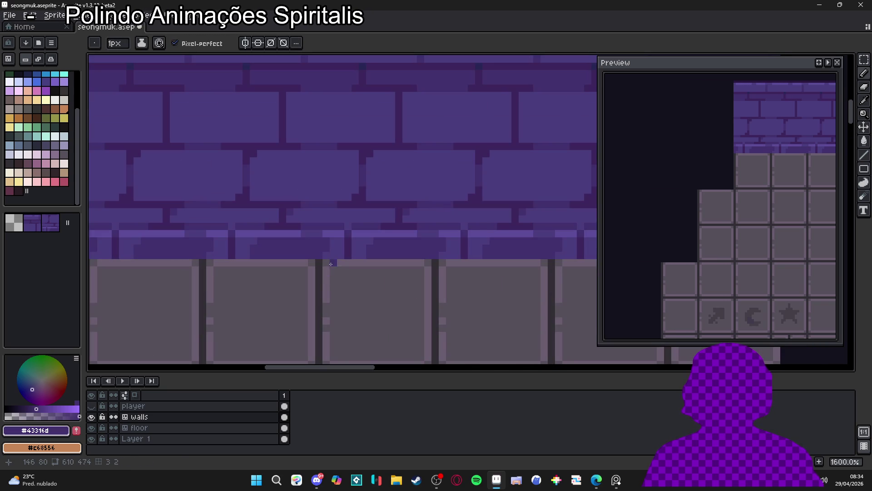
scroll(336, 253, down, 4)
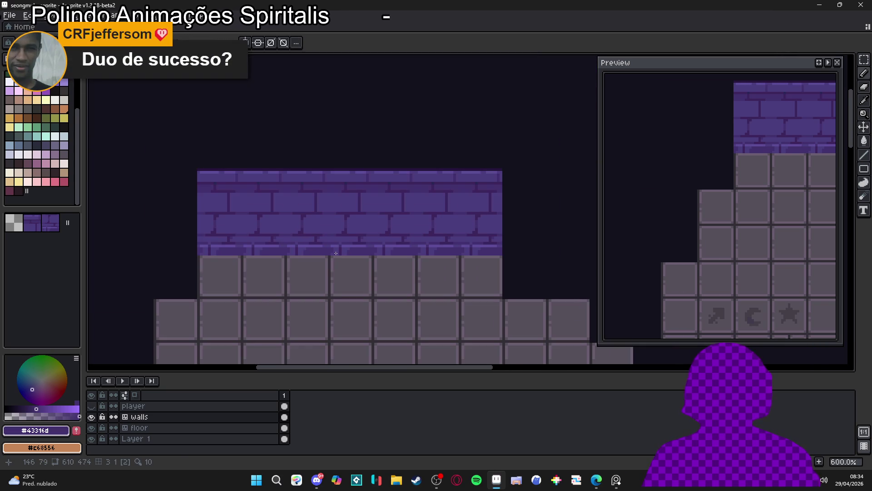
scroll(305, 177, up, 4)
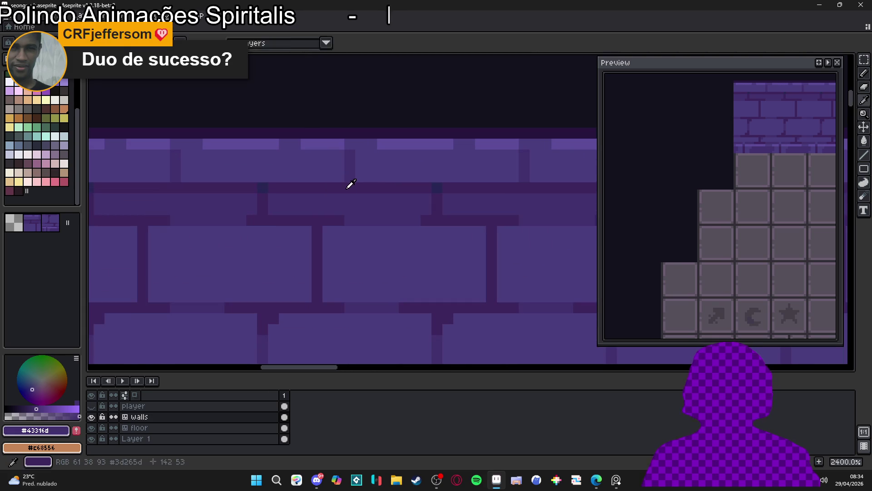
alt+click(345, 183)
scroll(348, 181, down, 1)
scroll(348, 182, down, 2)
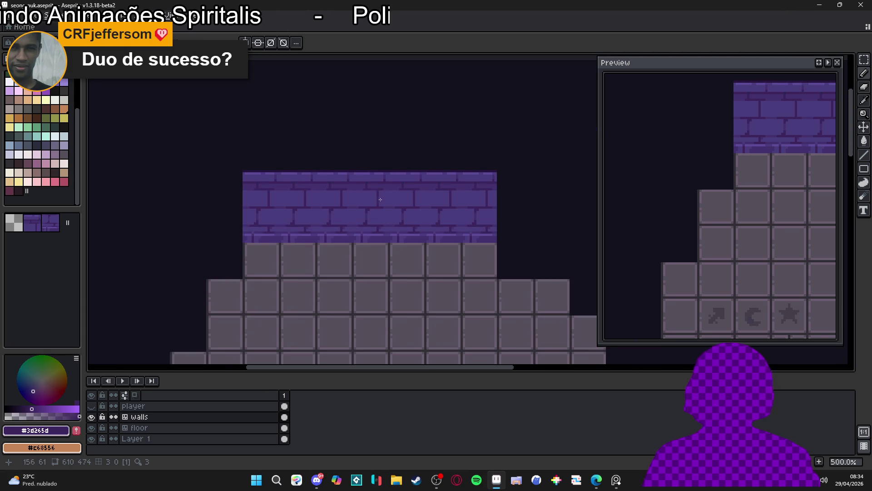
scroll(348, 184, up, 5)
scroll(331, 195, down, 5)
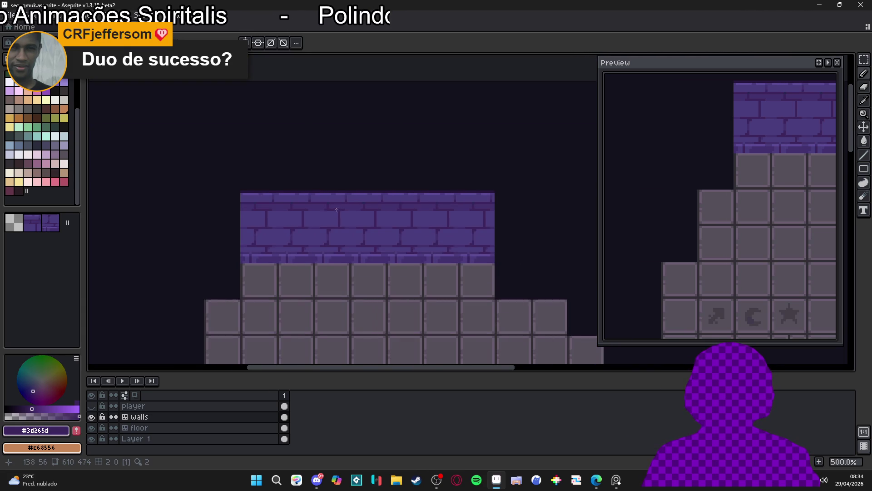
scroll(338, 210, up, 4)
alt+click(330, 193)
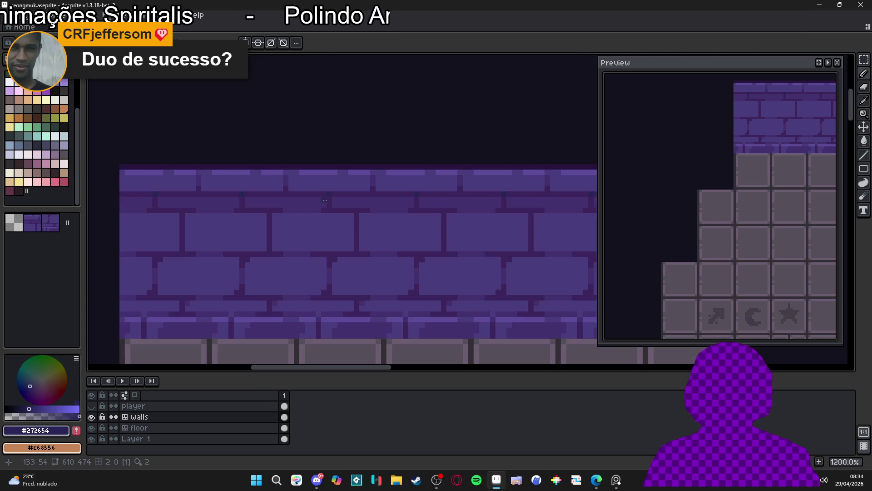
scroll(284, 197, up, 1)
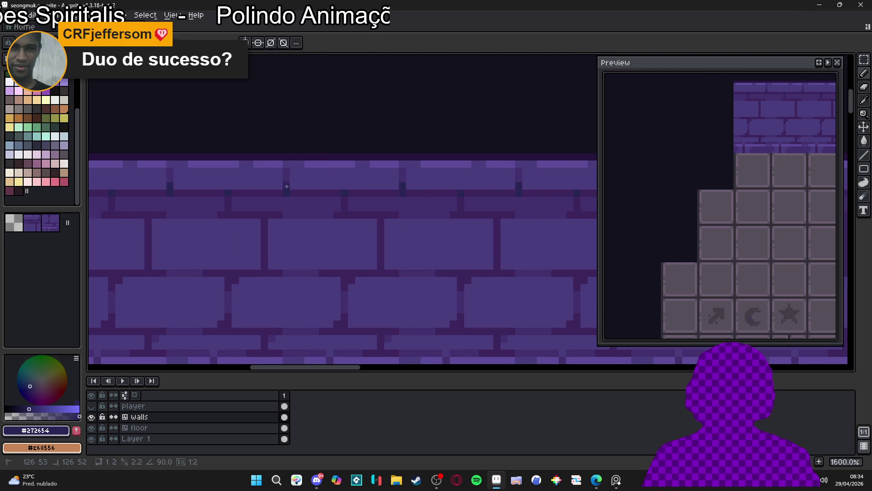
click(286, 189)
drag(302, 193, 269, 194)
Step: Add pixel details to a brick tile using #5C4C99, #43316D and the darkest #27153c purple
scroll(266, 195, down, 1)
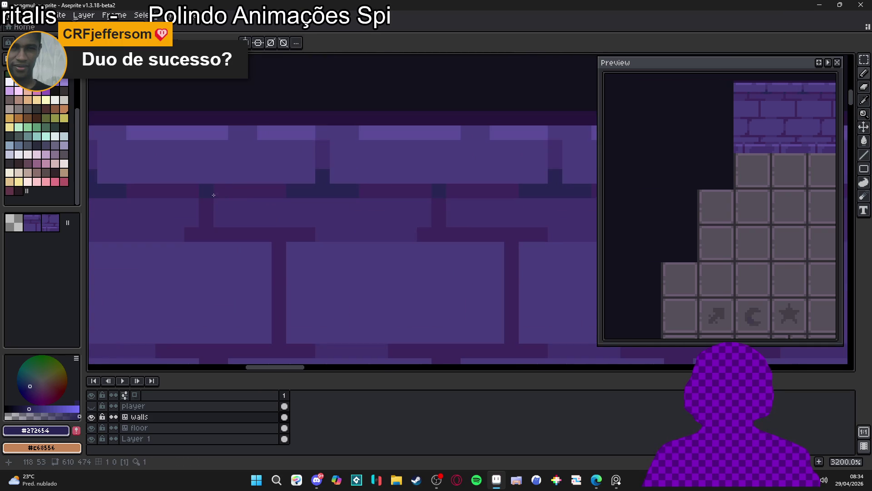
scroll(245, 222, down, 1)
scroll(248, 224, down, 2)
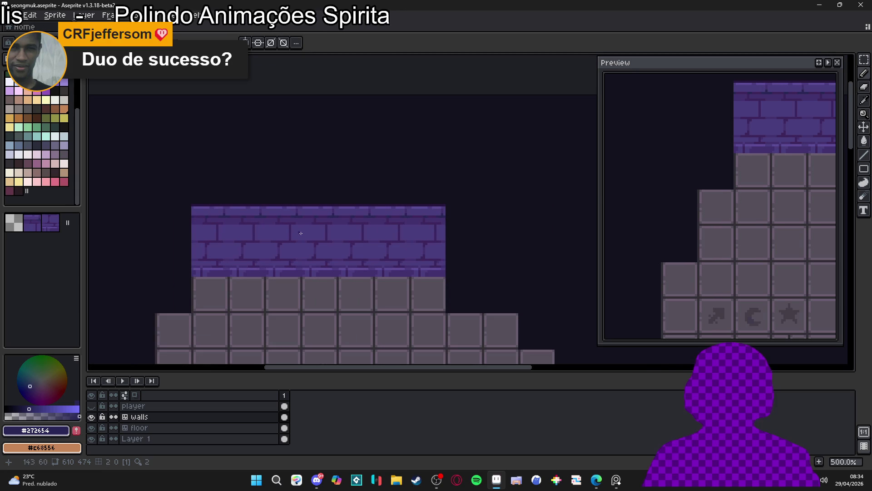
scroll(332, 219, up, 7)
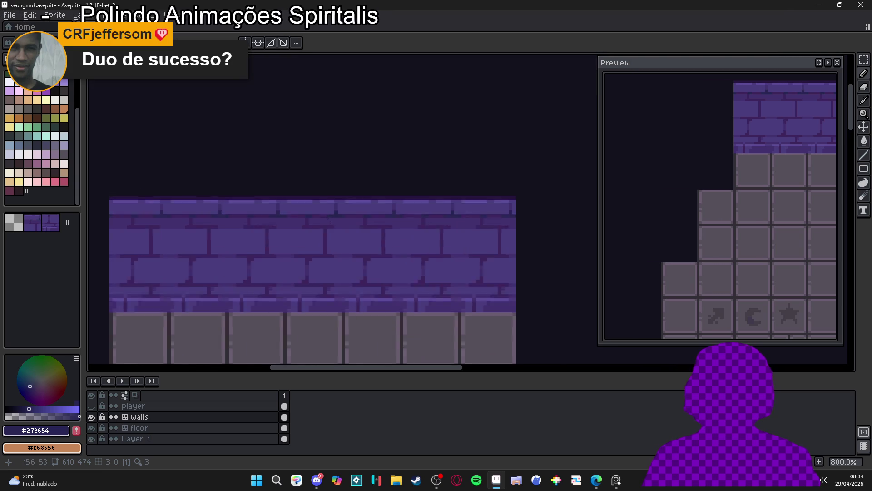
alt+click(278, 169)
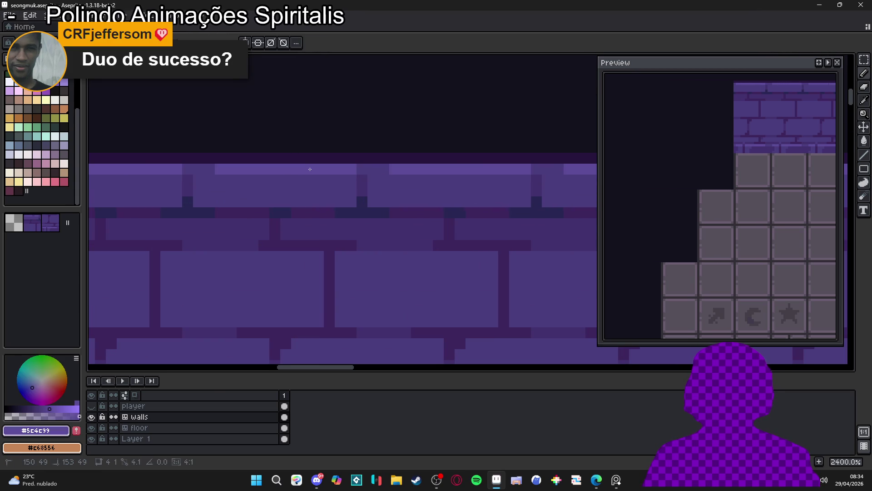
scroll(280, 173, down, 2)
scroll(243, 176, up, 2)
alt+click(245, 174)
click(245, 168)
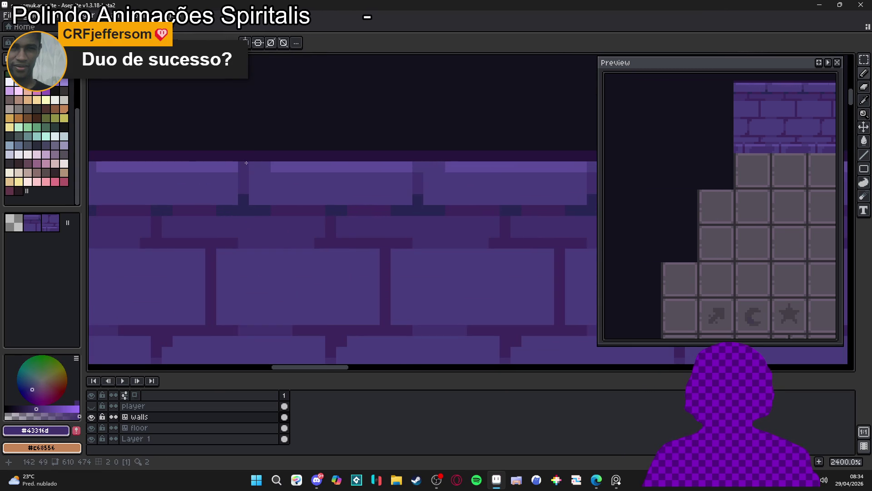
click(245, 168)
scroll(288, 209, down, 4)
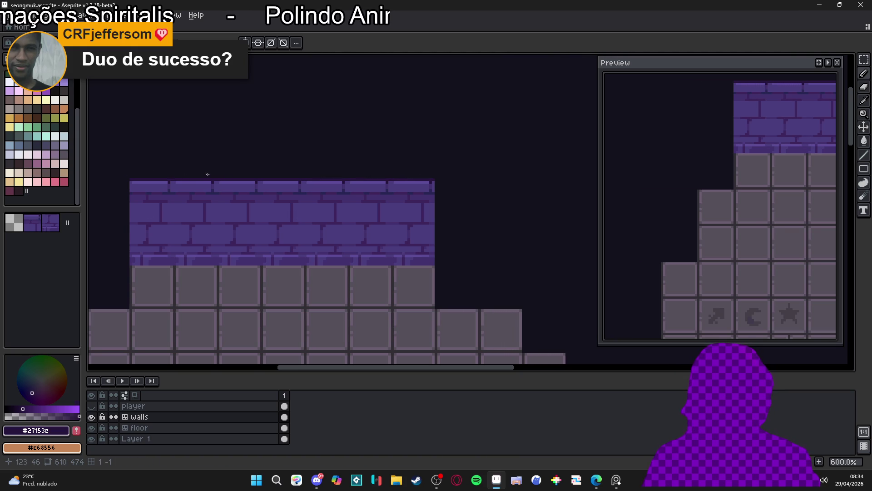
Step: Save seongmuk.aseprite with Ctrl+S and zoom out to review the brick wall tilemap
scroll(283, 200, down, 2)
scroll(285, 196, up, 1)
scroll(285, 195, down, 1)
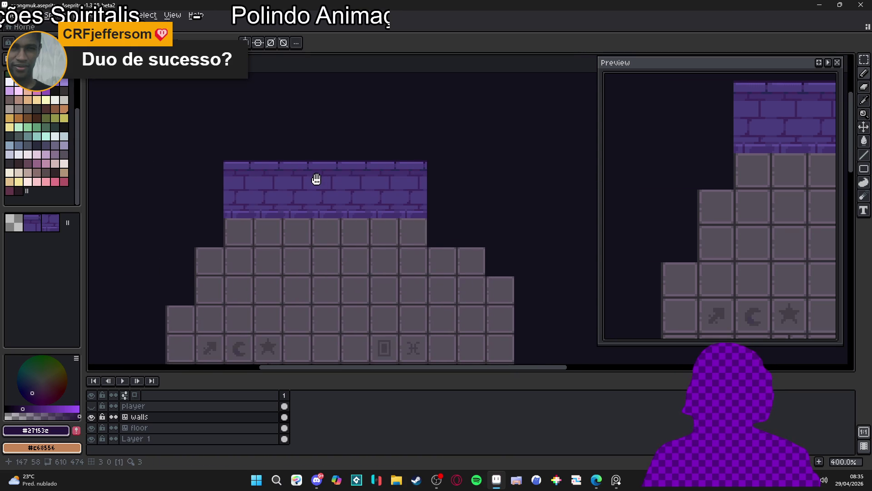
scroll(288, 189, down, 1)
scroll(288, 189, up, 1)
scroll(288, 189, down, 1)
scroll(288, 190, up, 1)
key(ctrl+s)
scroll(336, 147, down, 2)
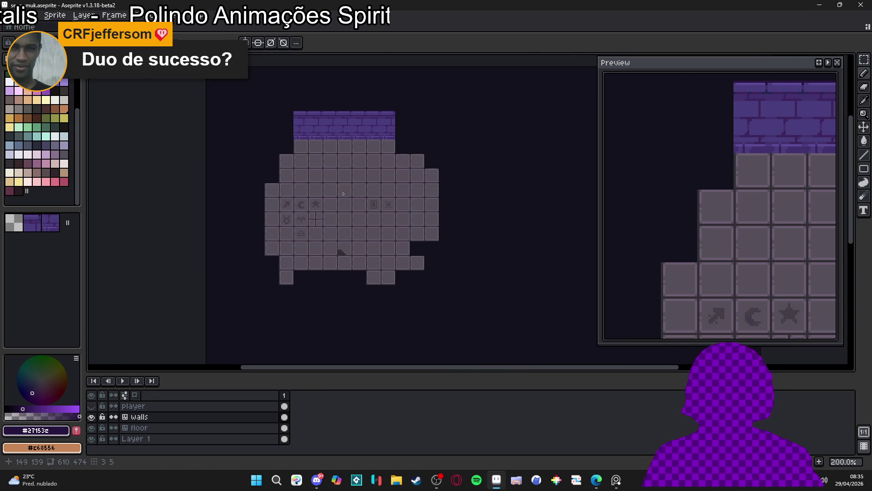
scroll(341, 213, up, 2)
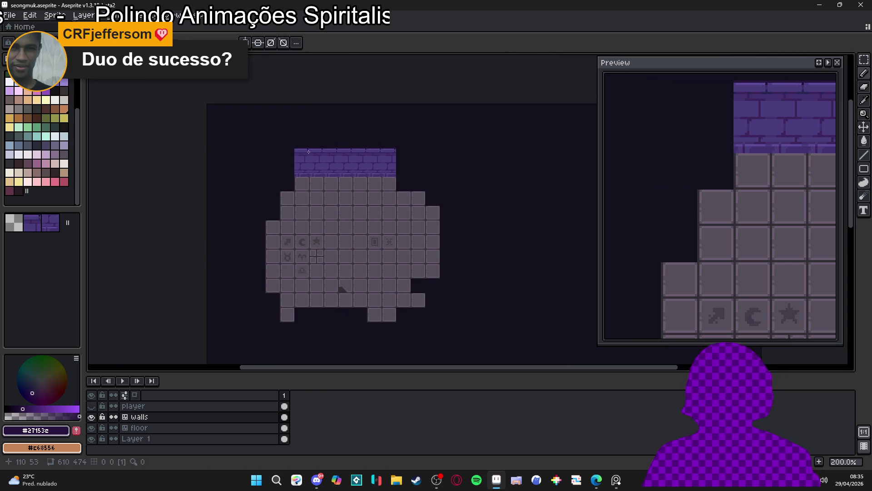
scroll(313, 147, up, 3)
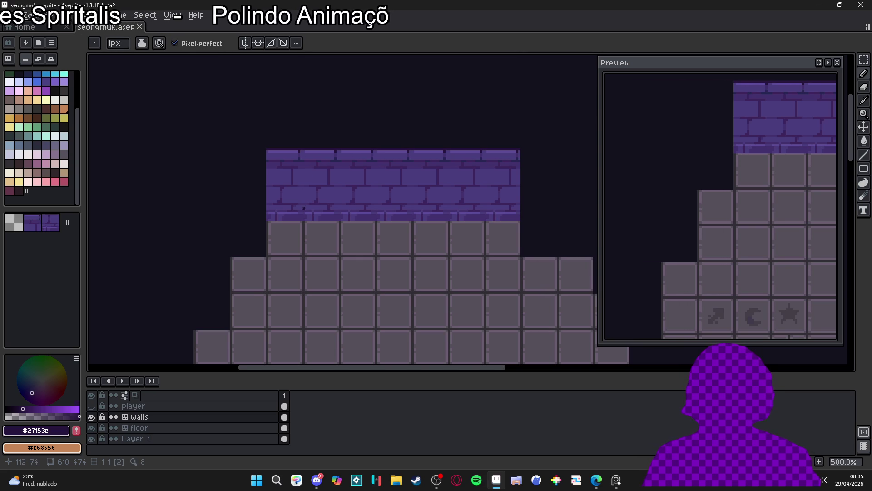
scroll(304, 208, down, 2)
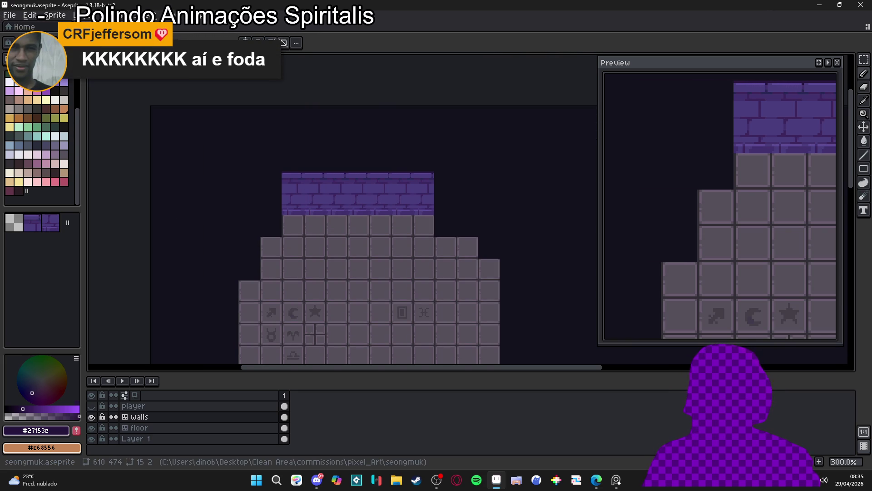
mouse_move(598, 487)
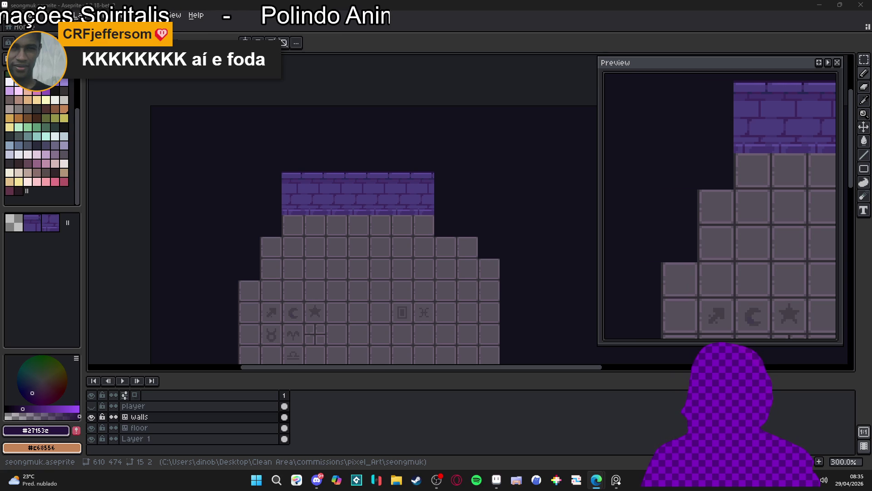
Step: Bring the first taskbar window to the front, returning to the seongmuk.aseprite scene
mouse_move(536, 452)
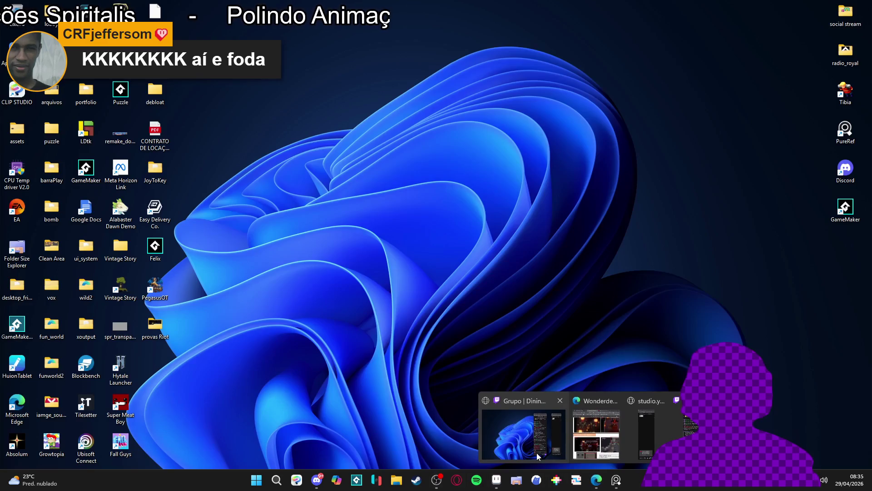
click(536, 453)
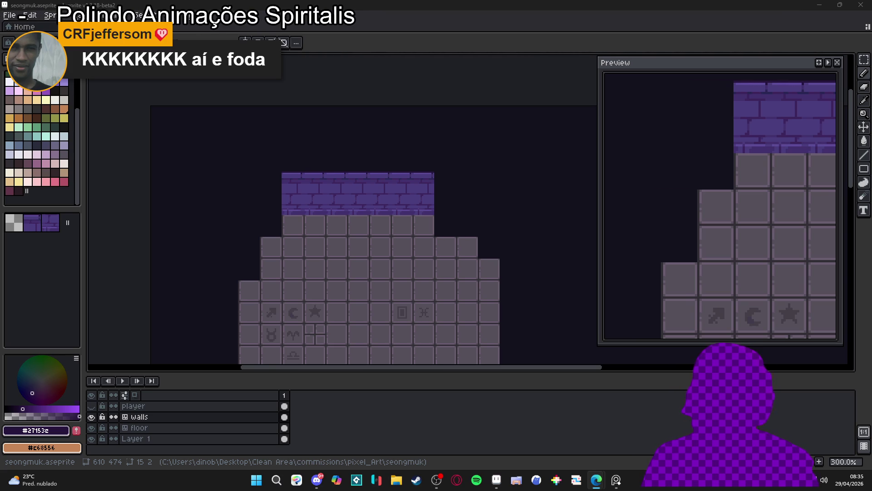
scroll(298, 203, down, 1)
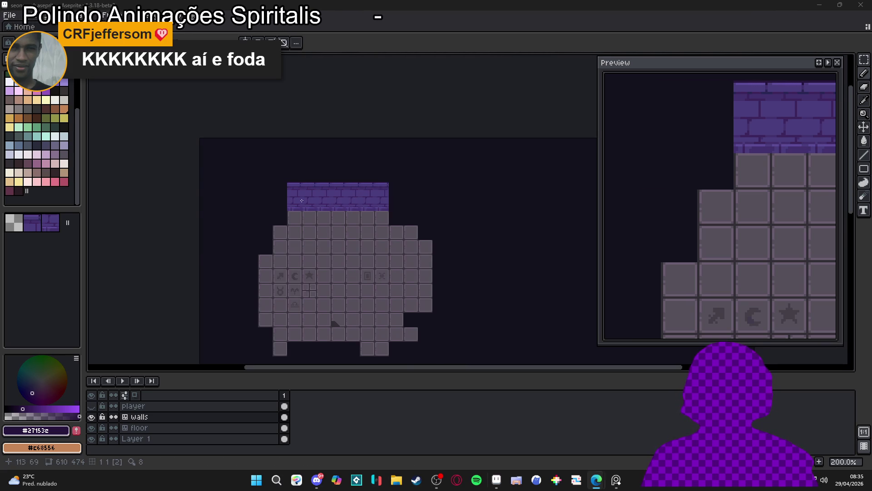
key(alt+Tab)
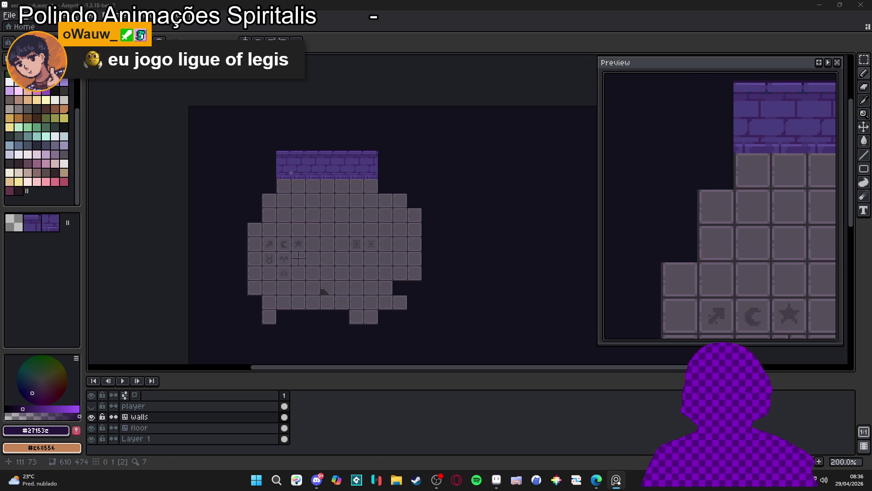
scroll(292, 171, up, 3)
Step: Select the whole brick band and apply Hue/Saturation with saturation 17 and value -33
key(v)
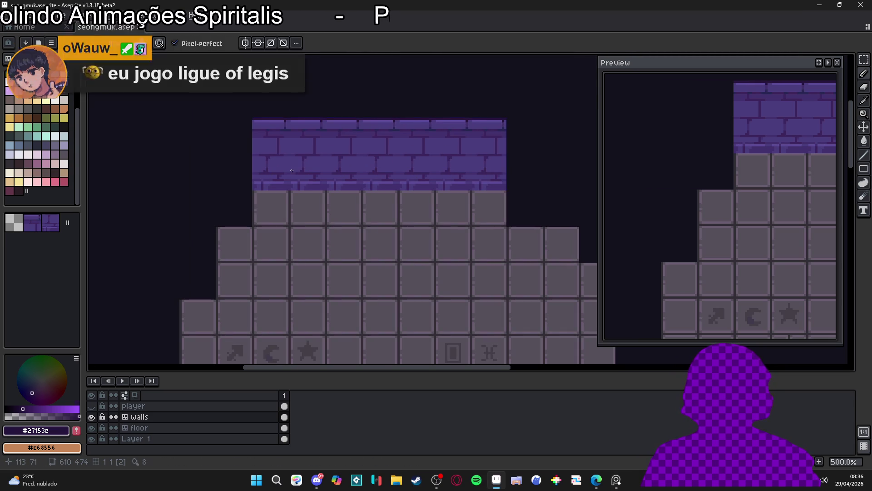
mouse_move(273, 138)
mouse_down()
mouse_move(505, 189)
mouse_move(493, 181)
mouse_up()
key(ctrl+u)
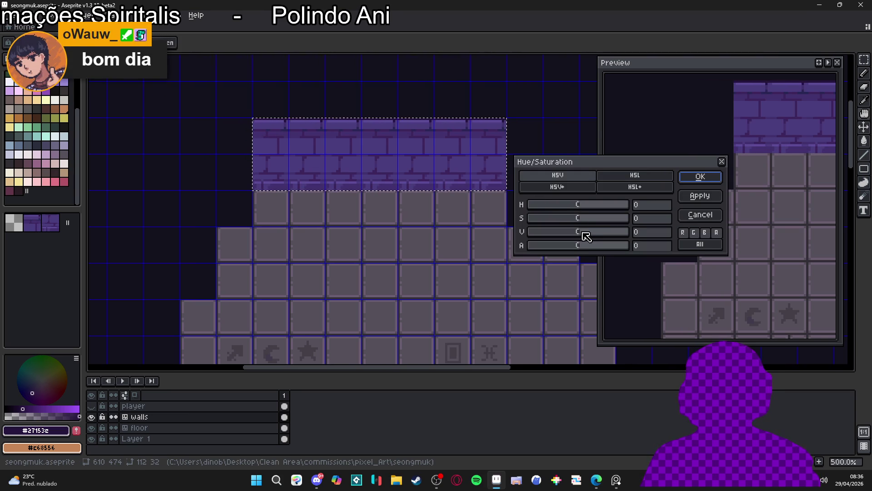
mouse_move(580, 232)
mouse_down()
mouse_move(568, 234)
mouse_move(592, 221)
mouse_up()
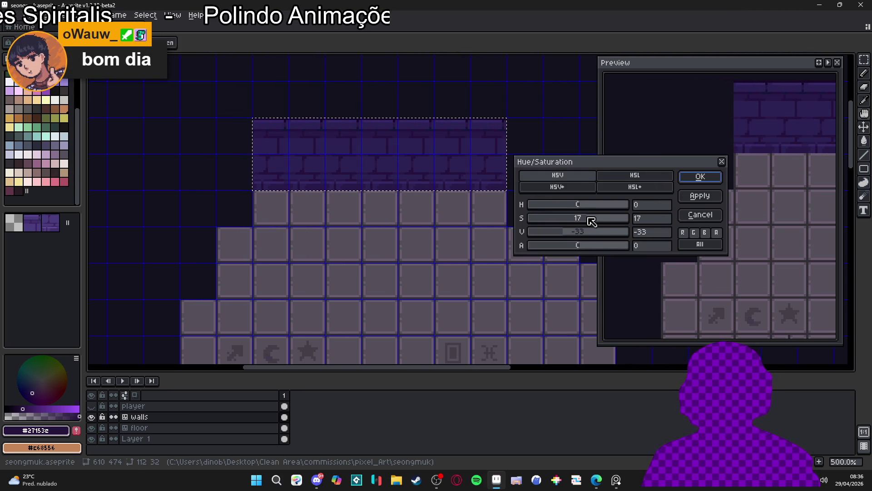
click(695, 179)
scroll(447, 192, down, 3)
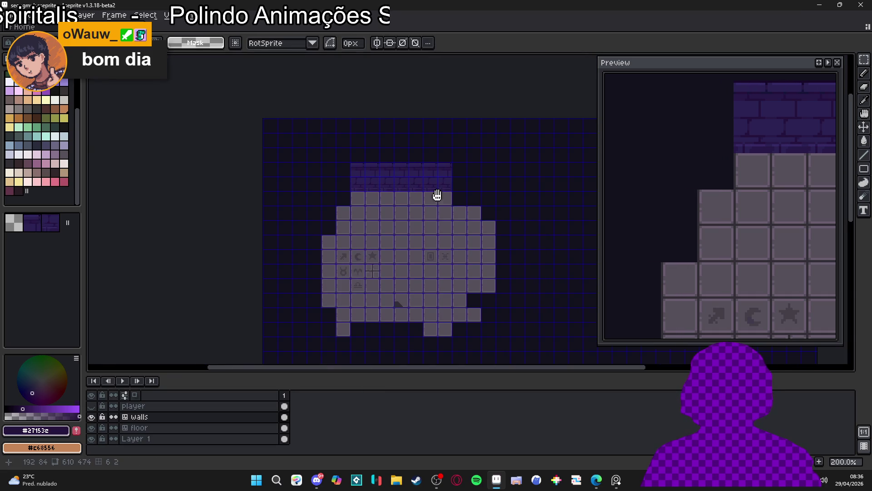
Step: Paint lighter purple highlight lines along the brick tops across the wall tiles
scroll(415, 183, up, 2)
scroll(416, 182, up, 9)
key(b)
alt+click(395, 195)
click(61, 88)
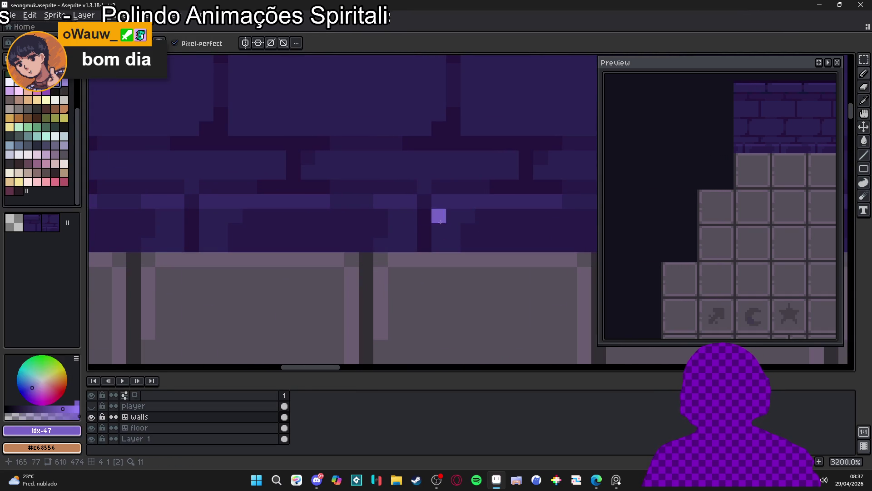
key(bracketleft)
drag(380, 201, 410, 201)
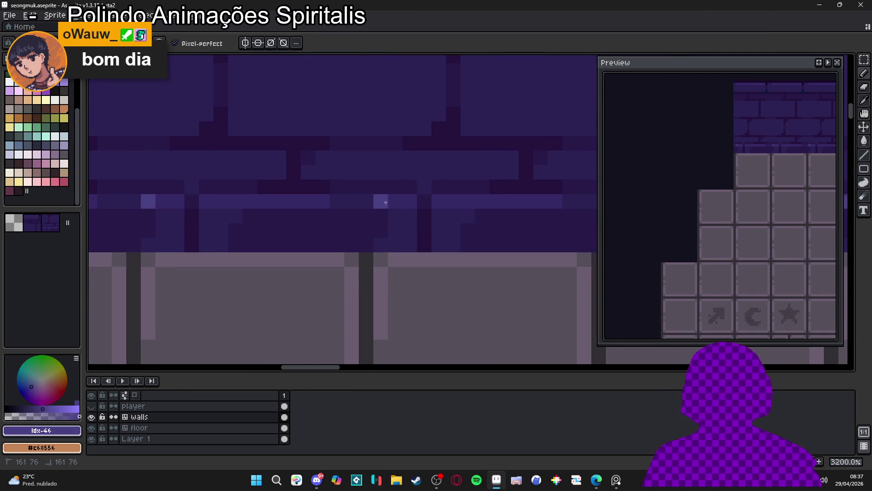
drag(177, 201, 149, 201)
drag(541, 202, 483, 201)
mouse_move(308, 201)
mouse_down()
mouse_move(249, 199)
mouse_move(322, 201)
mouse_up()
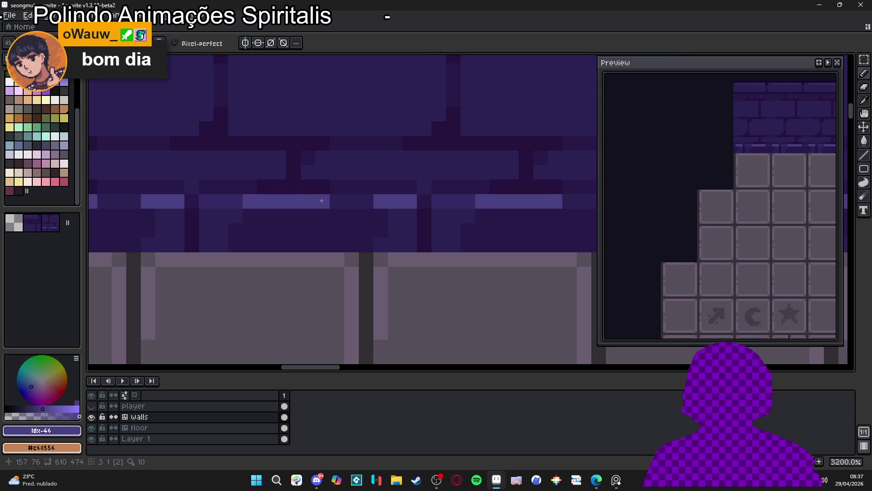
click(227, 201)
click(207, 201)
Step: Draw a lighter purple highlight line along the wall's top cap
scroll(274, 229, down, 5)
scroll(274, 229, down, 3)
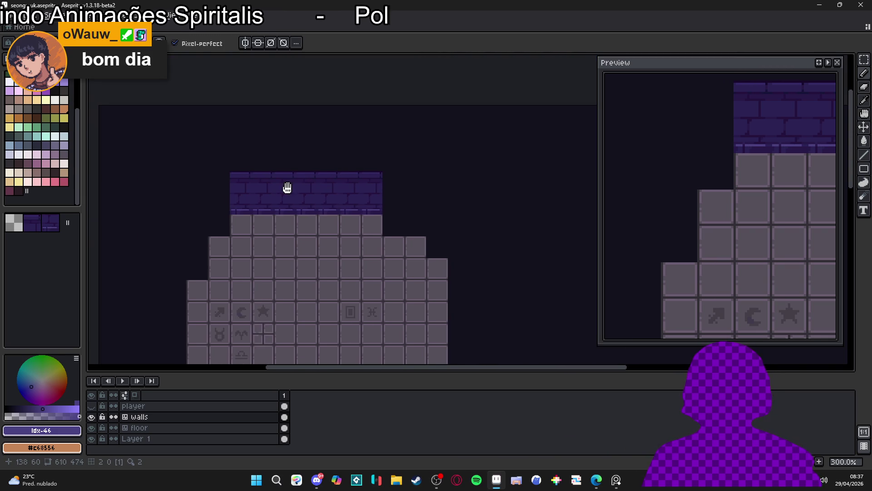
scroll(296, 190, up, 3)
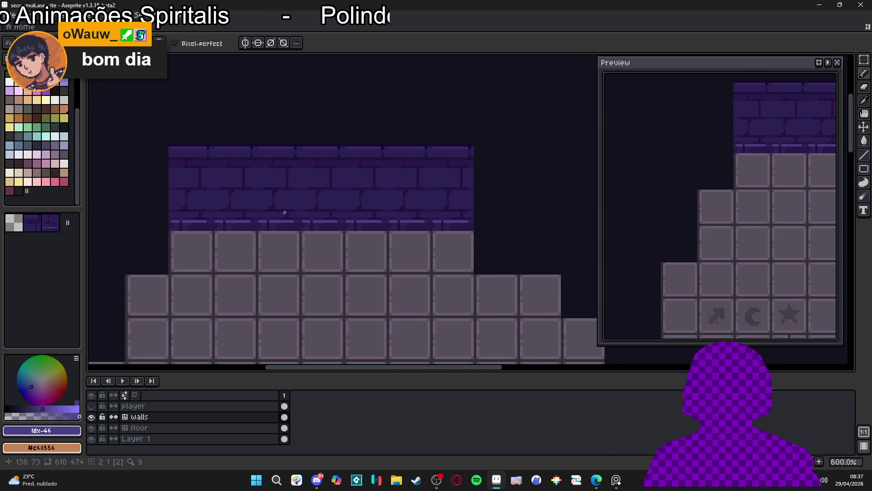
scroll(284, 215, down, 1)
scroll(289, 211, down, 3)
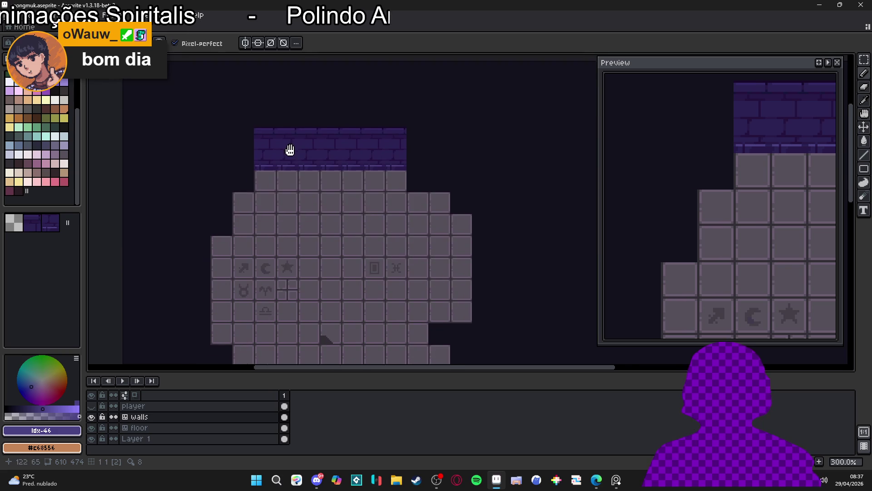
scroll(294, 161, down, 1)
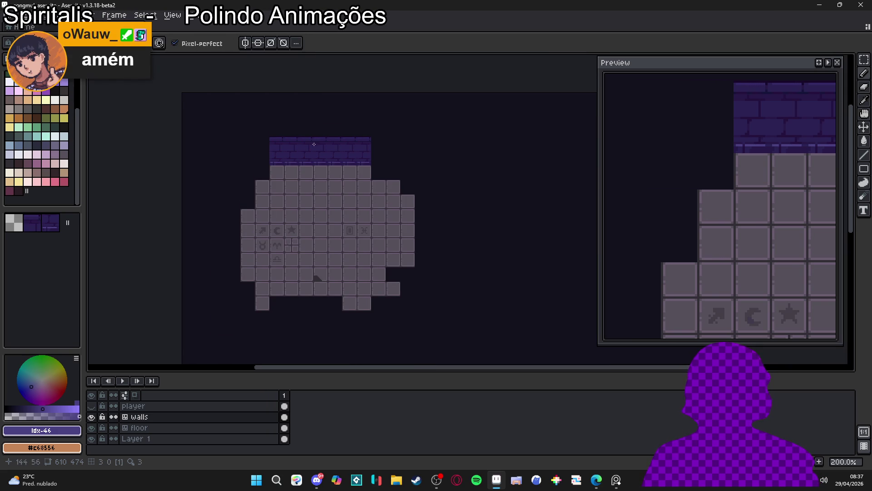
scroll(312, 144, up, 6)
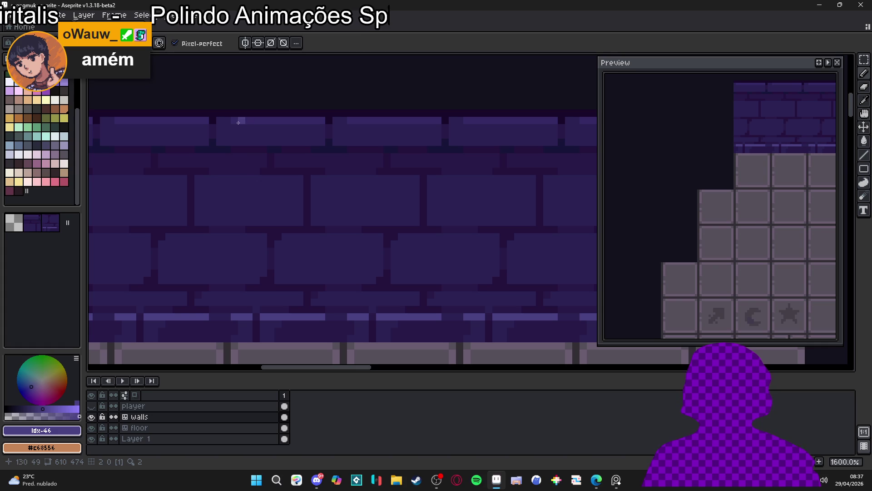
key(v)
key(b)
alt+click(230, 125)
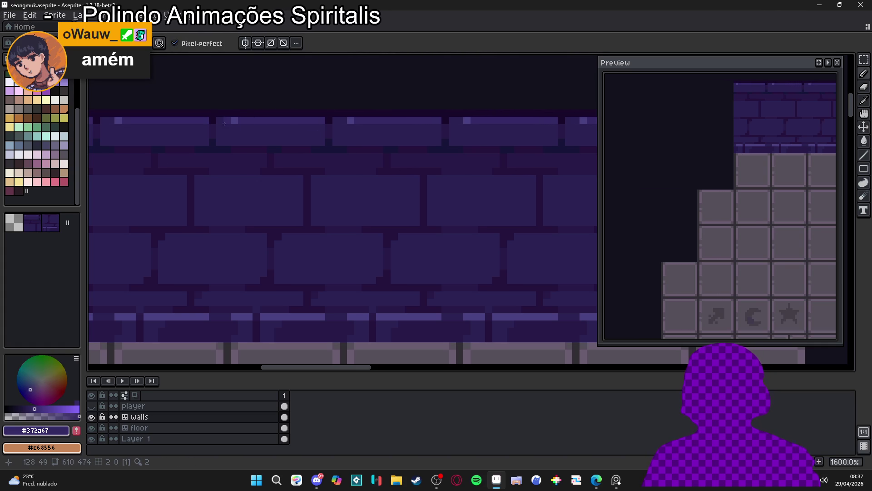
alt+click(234, 119)
shift+click(310, 121)
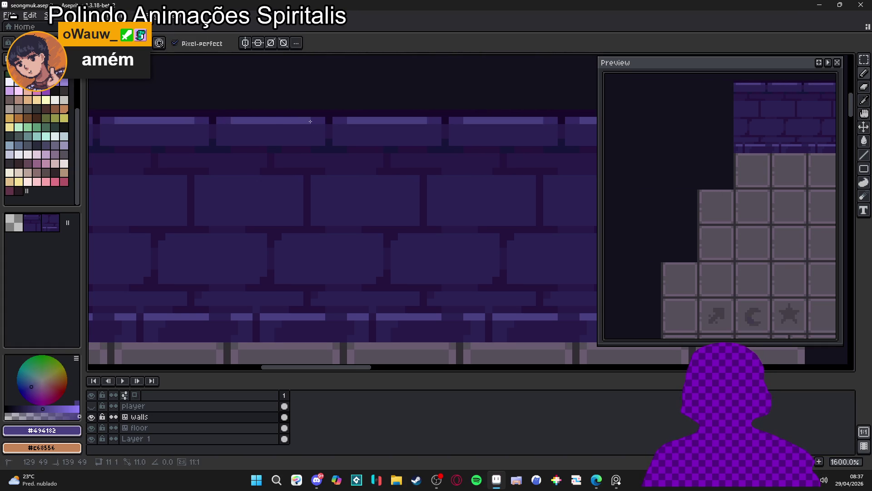
Step: Paint dark and near-black purple lines left and right along a brick row
scroll(312, 124, down, 4)
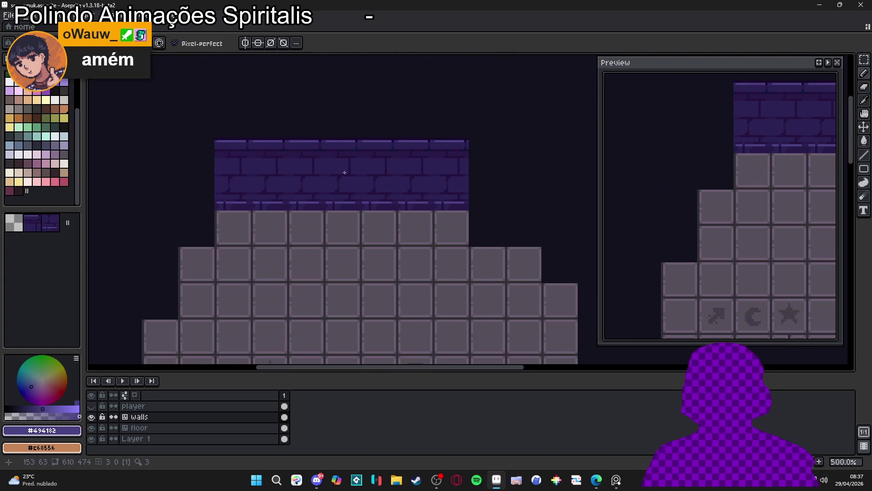
scroll(344, 172, down, 1)
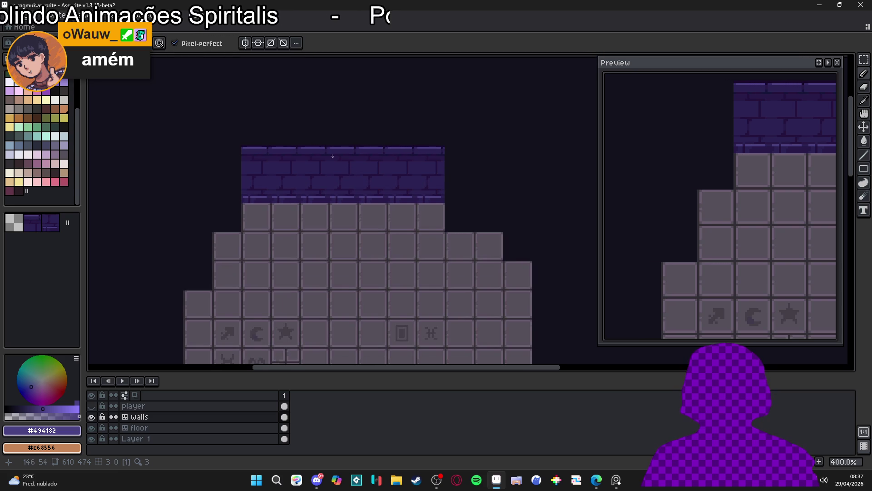
scroll(328, 153, up, 6)
alt+click(315, 150)
click(275, 169)
drag(287, 166, 359, 169)
scroll(352, 170, down, 2)
scroll(345, 169, up, 1)
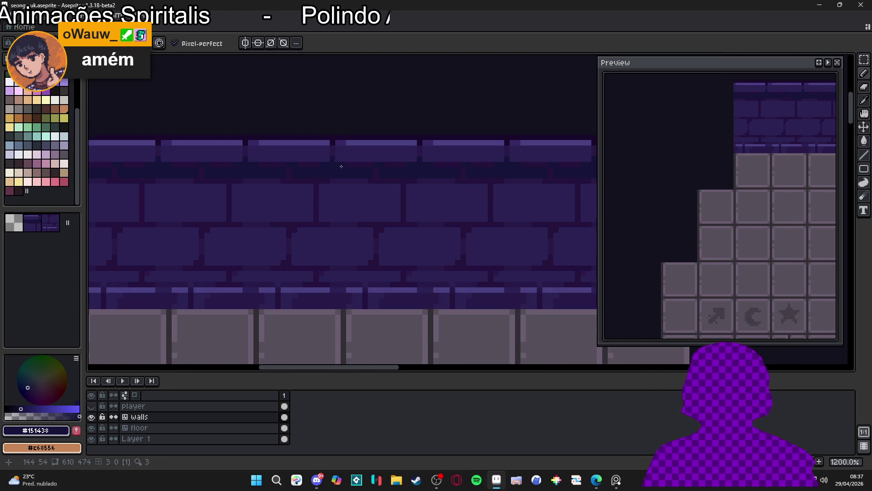
alt+click(330, 164)
drag(330, 164, 246, 160)
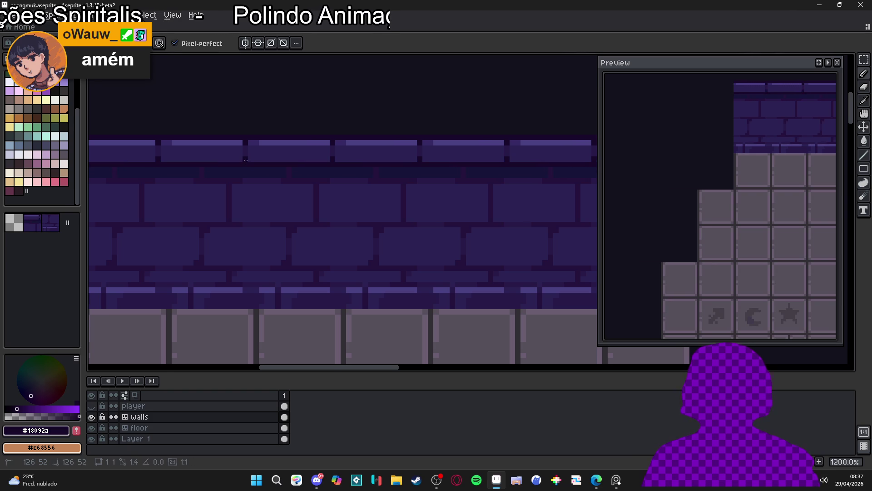
Step: Reselect the darkest wall colour and show the player layer with the wizard
scroll(321, 187, down, 4)
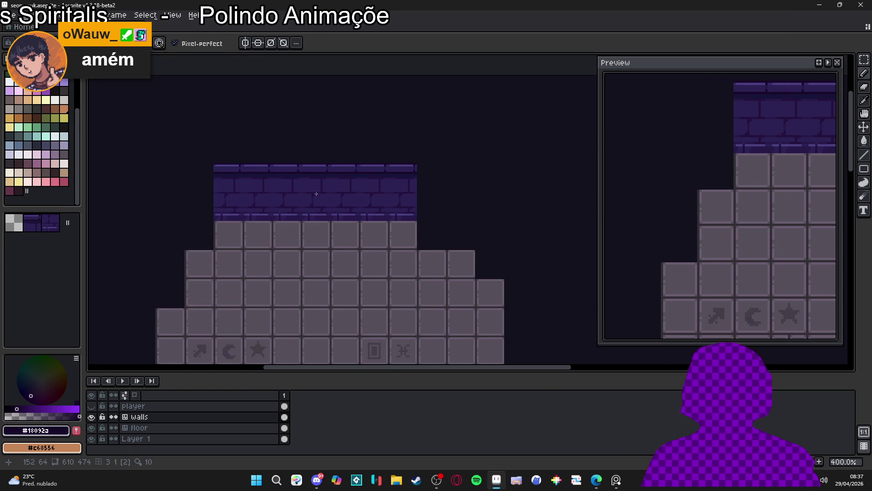
scroll(306, 209, down, 1)
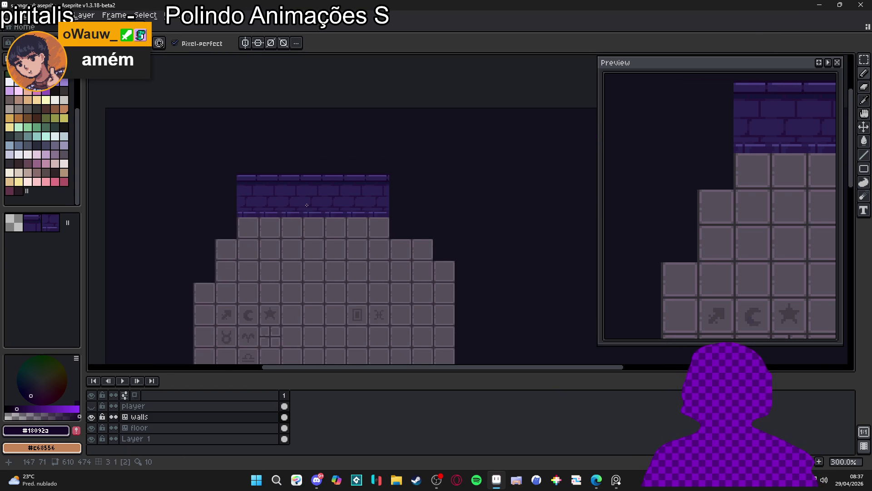
scroll(304, 203, down, 1)
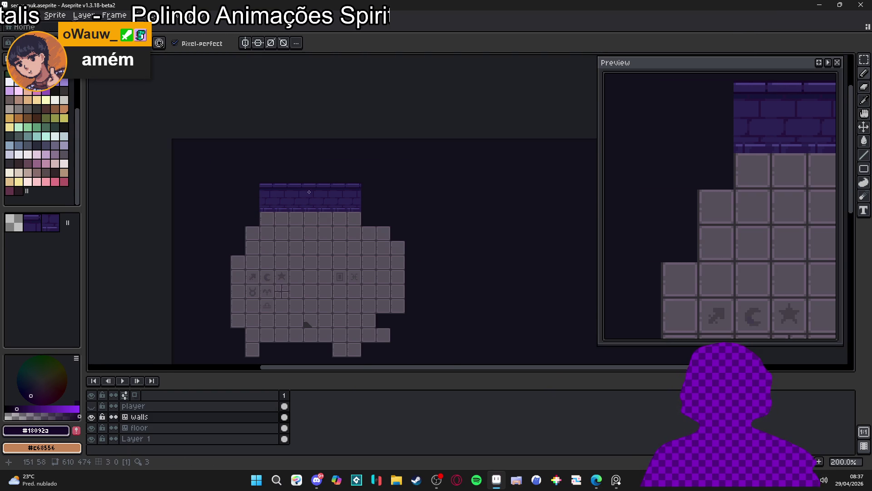
scroll(312, 194, up, 8)
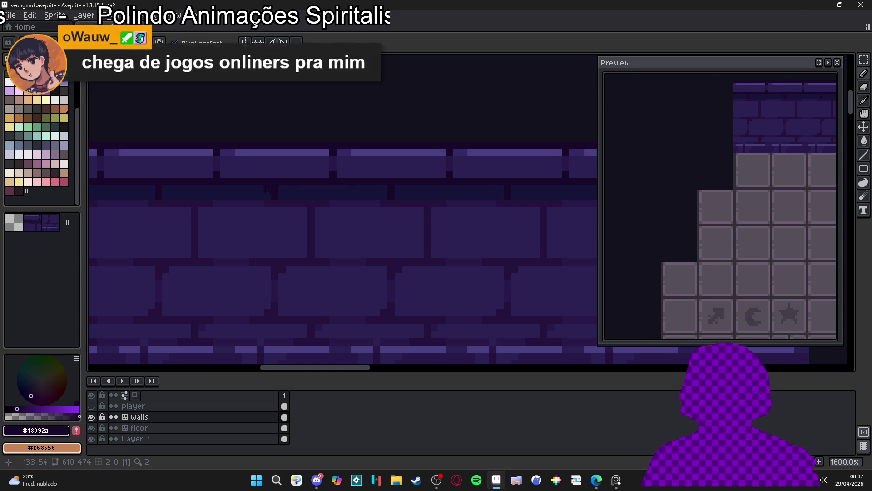
scroll(273, 187, down, 6)
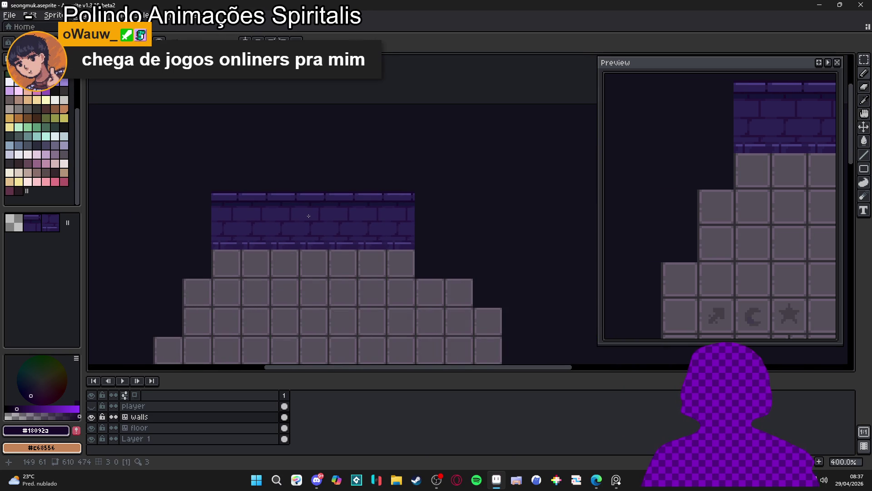
scroll(309, 215, up, 4)
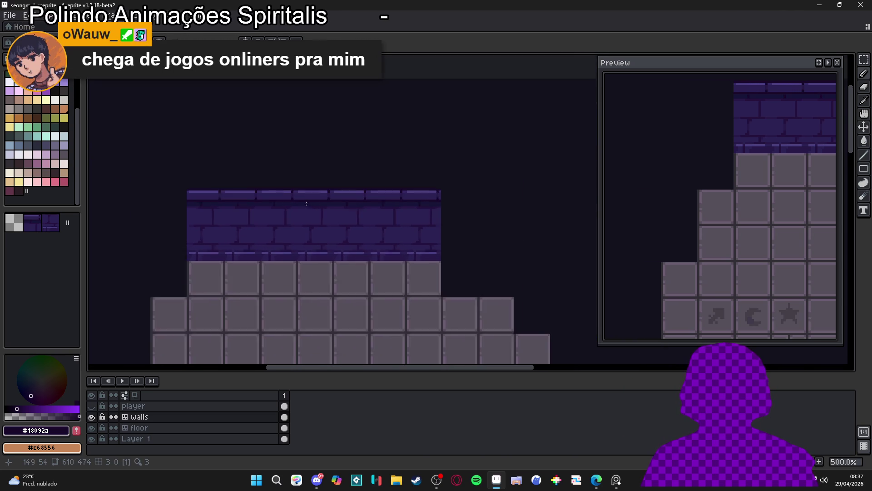
alt+click(318, 221)
scroll(325, 226, down, 5)
scroll(325, 225, down, 2)
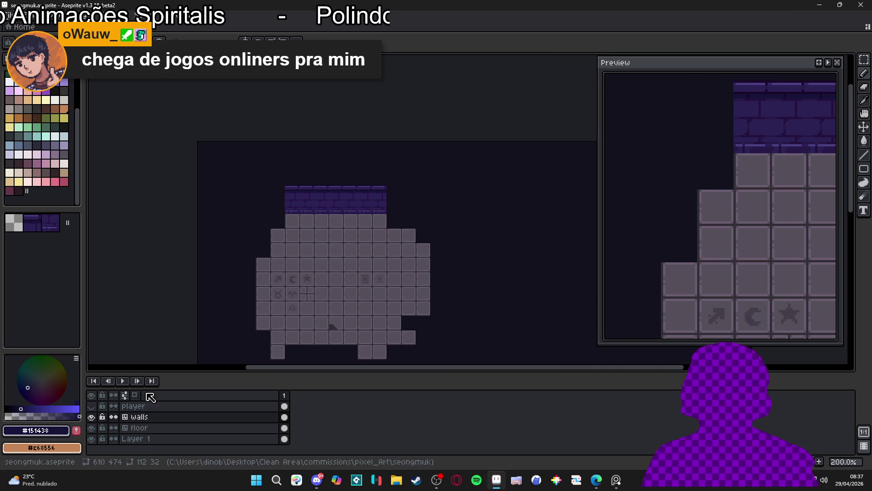
click(92, 405)
Step: Toggle the player layer on and off to compare the wall, leaving it hidden
scroll(321, 256, up, 2)
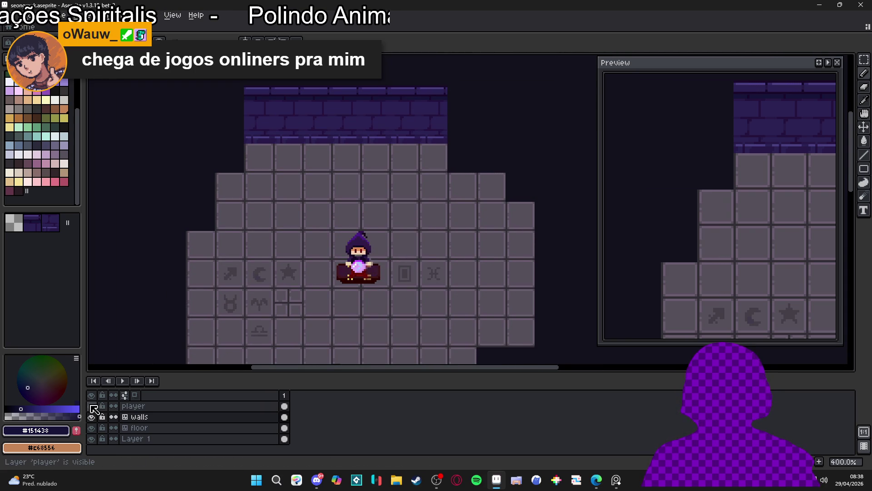
click(91, 406)
click(91, 405)
click(92, 405)
click(91, 406)
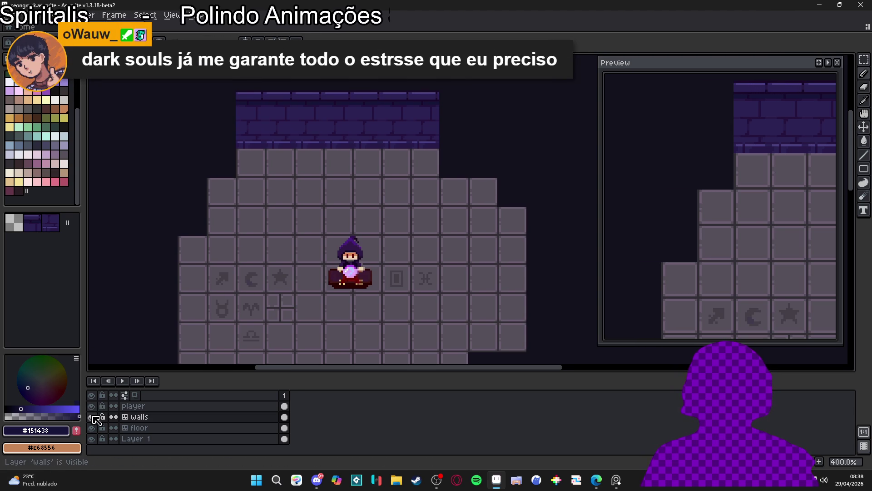
click(92, 406)
Step: Undo the last two edits on the wall, restoring the lighter purple bricks
drag(355, 202, 362, 230)
key(ctrl+z)
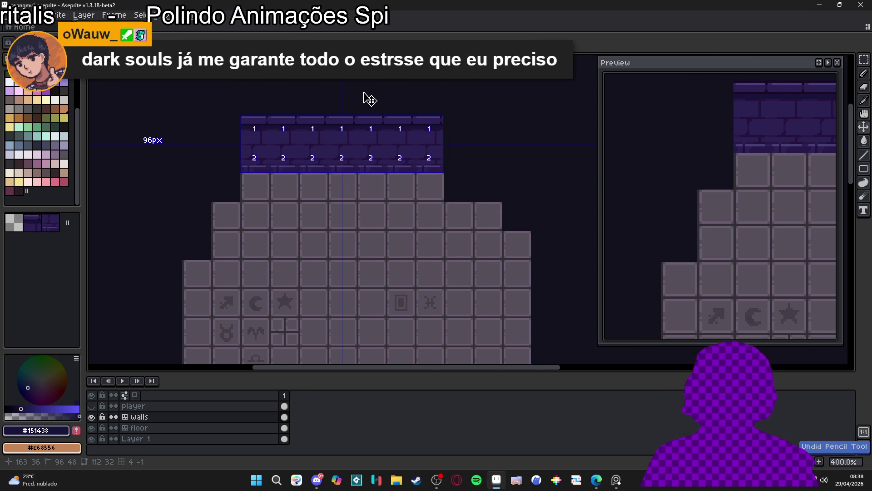
scroll(346, 107, up, 1)
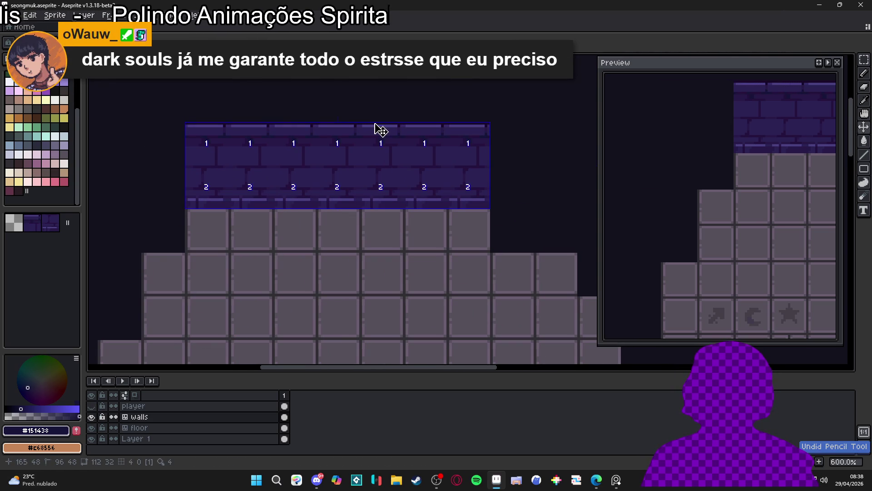
key(ctrl+z)
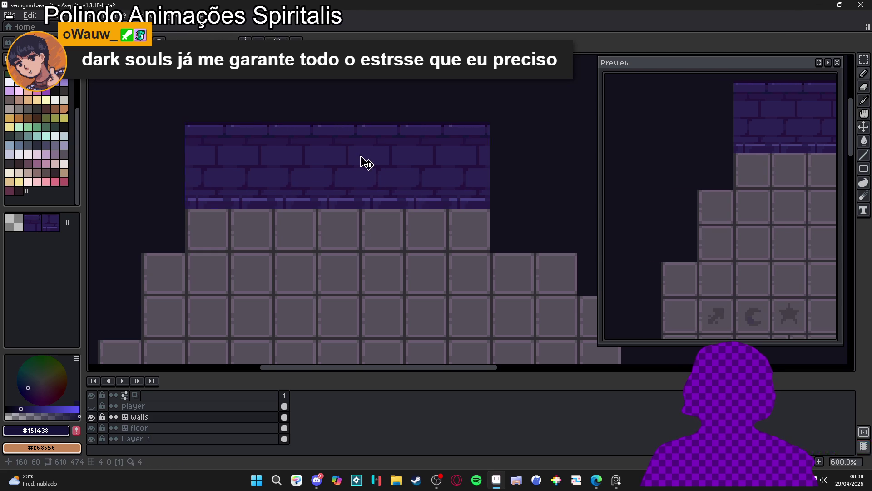
scroll(382, 184, down, 2)
Step: Deselect the wall tiles, save the tilemap, and zoom in on the wall's top-left corner
key(ctrl+z)
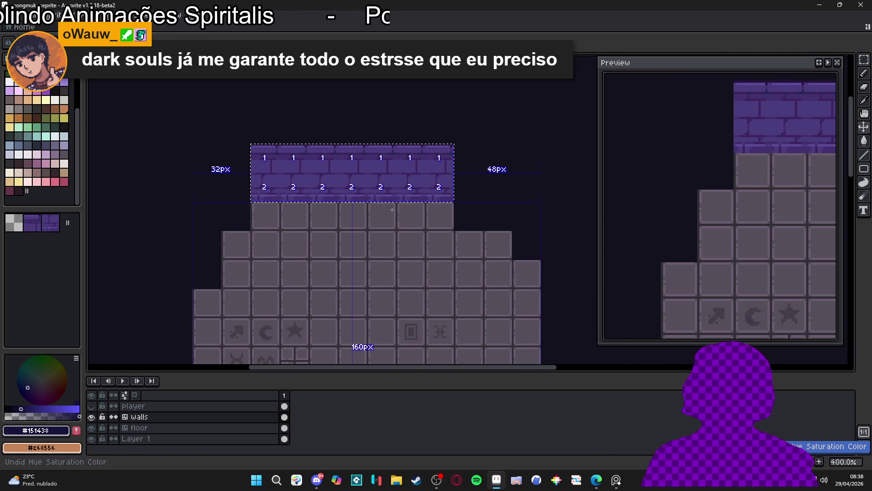
key(ctrl+d)
scroll(391, 210, down, 2)
key(ctrl+s)
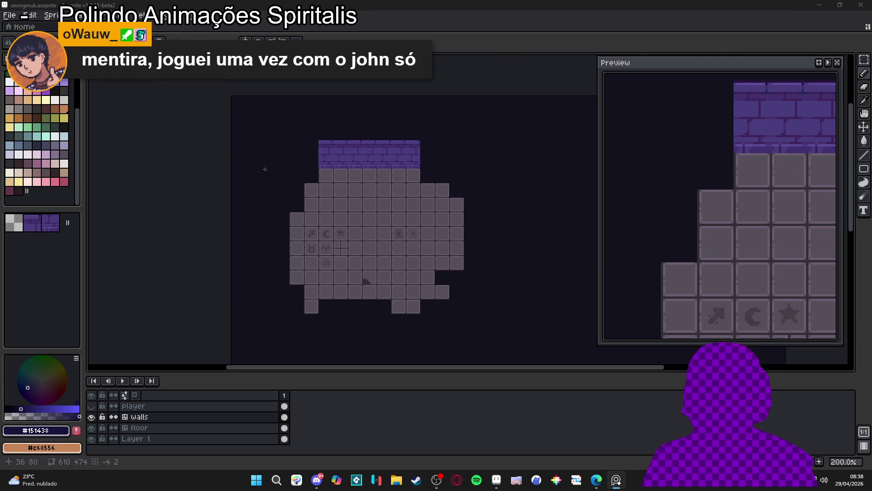
scroll(308, 151, right, 1)
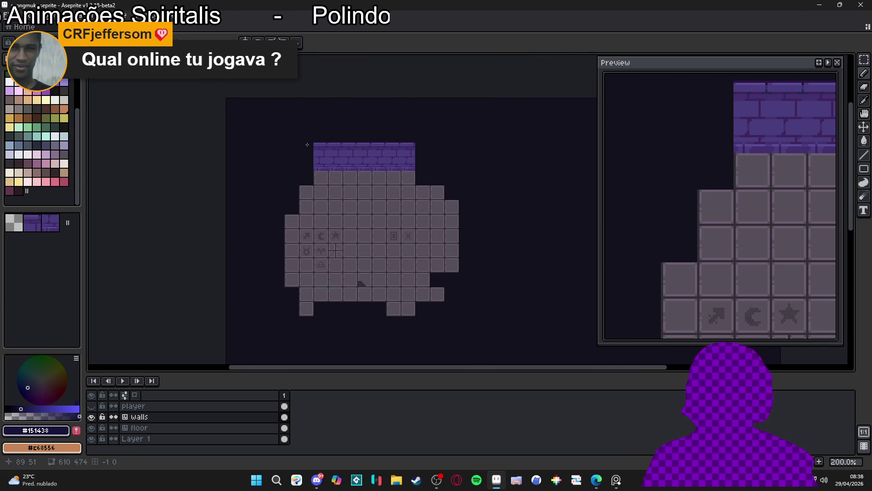
scroll(308, 143, up, 4)
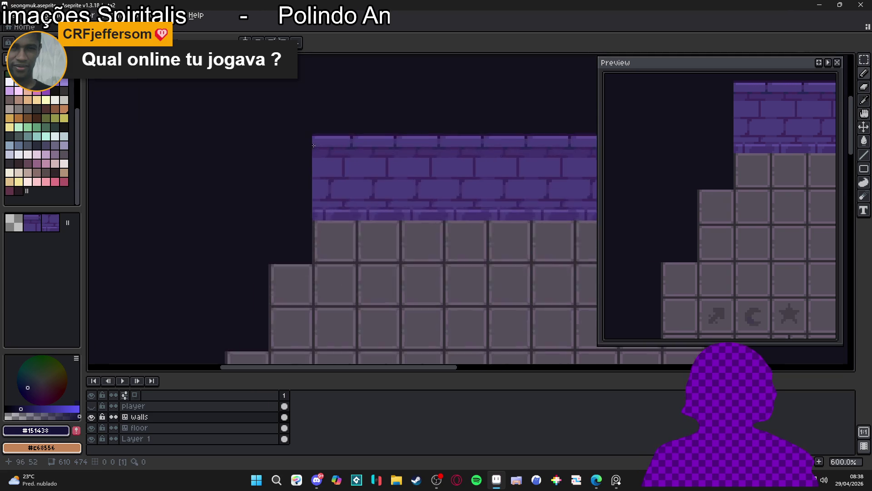
Step: Pick the #4a3d7d wall purple and frame the wall's top-left corner
alt+click(324, 137)
key(ctrl+apostrophe)
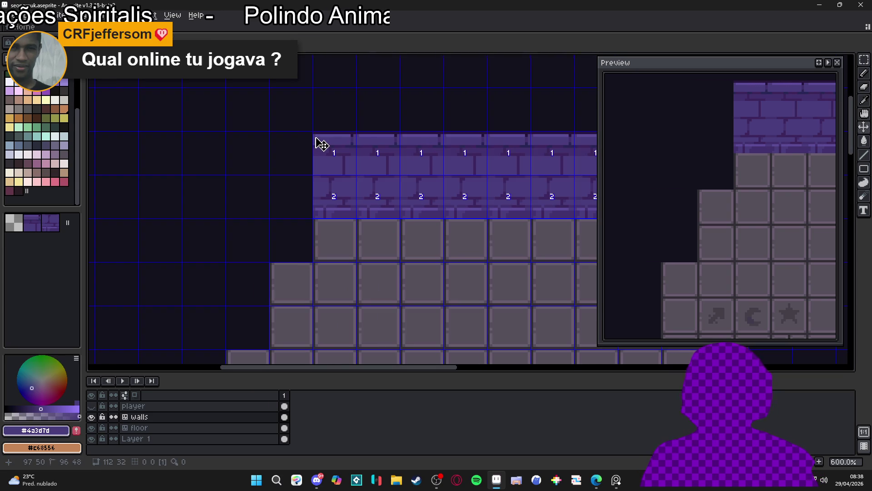
scroll(305, 138, up, 2)
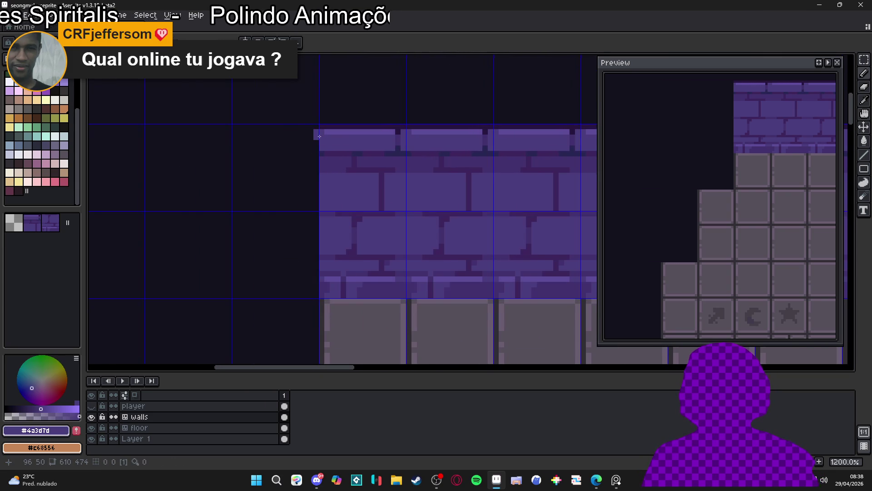
scroll(313, 136, down, 4)
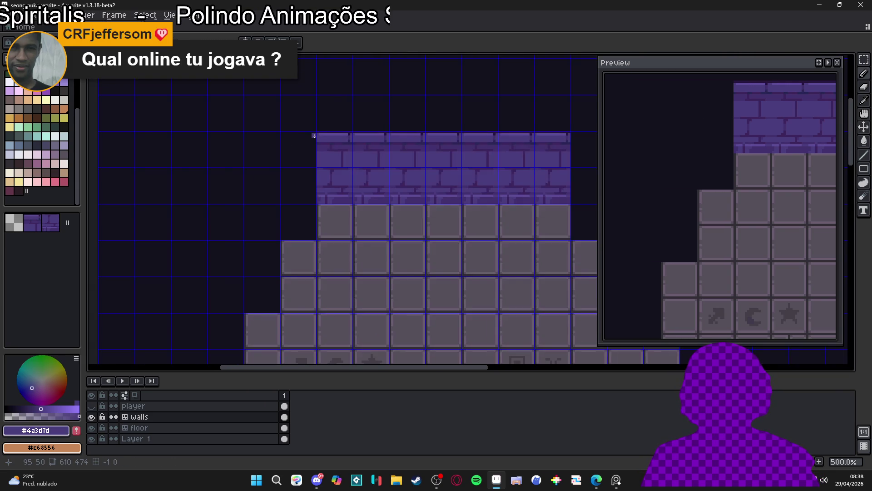
drag(326, 167, 200, 134)
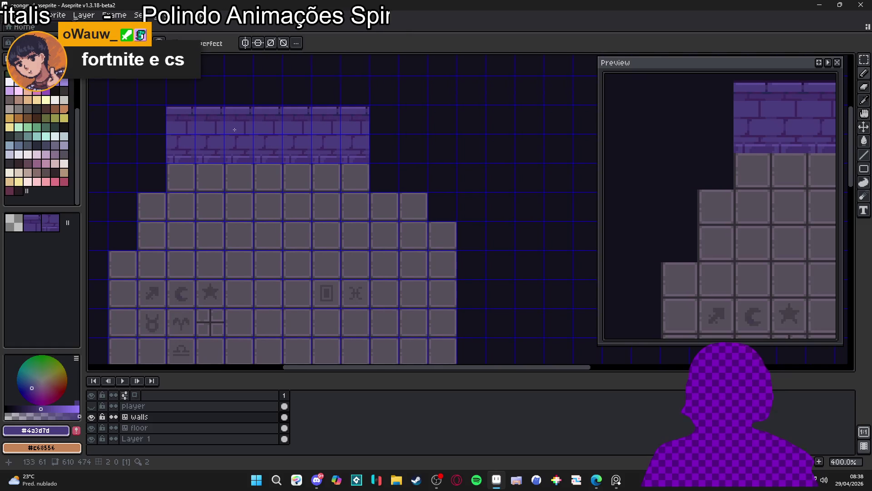
mouse_move(289, 130)
mouse_down()
mouse_move(273, 137)
mouse_move(304, 143)
mouse_up()
key(ctrl+apostrophe)
scroll(179, 121, up, 2)
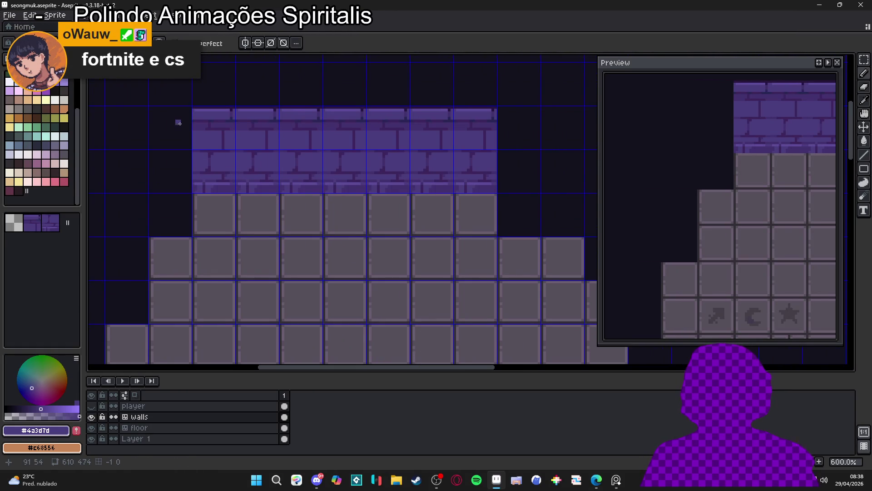
drag(179, 121, 256, 98)
scroll(260, 100, up, 1)
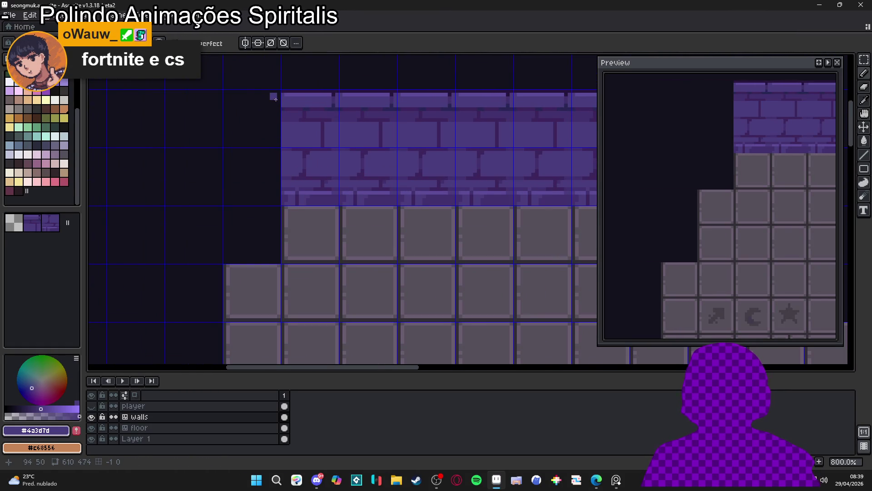
Step: Draw a straight purple column down the wall's left edge to the floor, then sample #27153e
key(ctrl)
drag(277, 95, 278, 261)
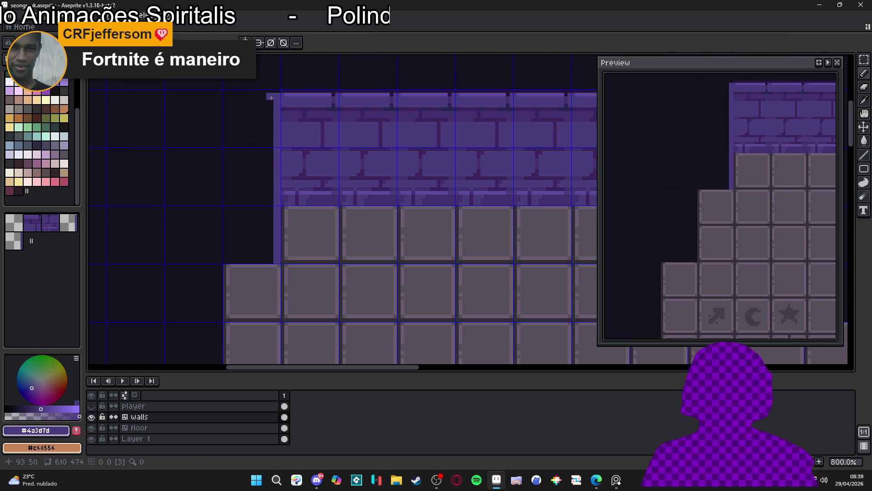
shift+click(270, 260)
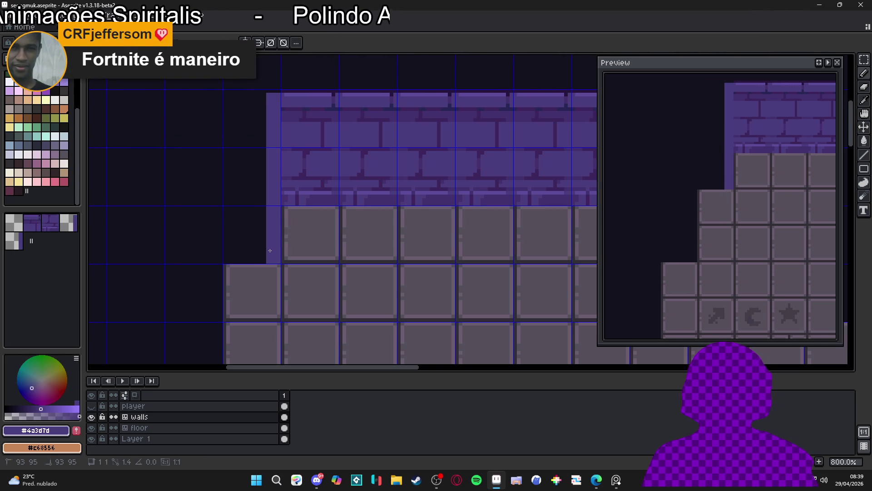
alt+click(292, 87)
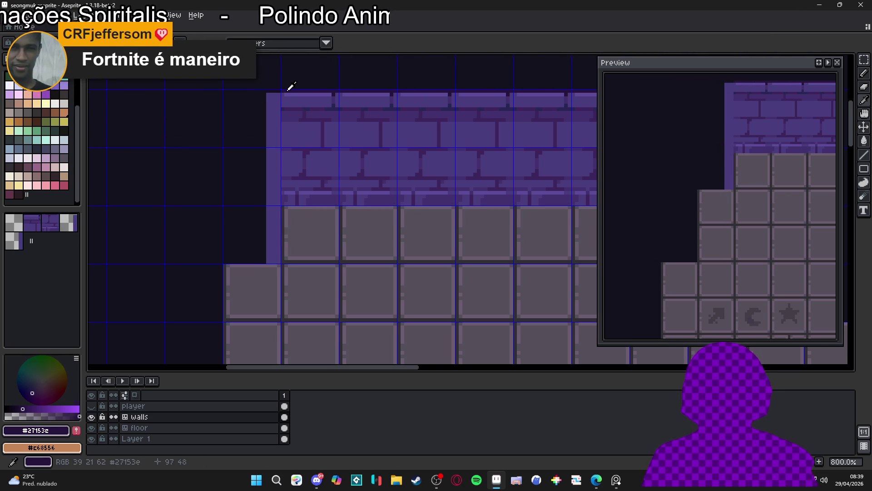
Step: Draw a one-pixel #27153e line down the left side of the new column to the floor step
scroll(276, 89, up, 2)
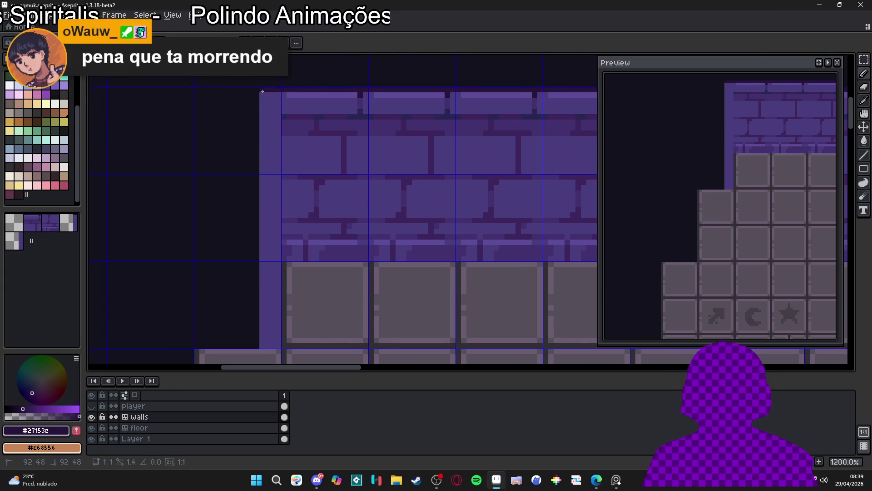
scroll(253, 136, down, 3)
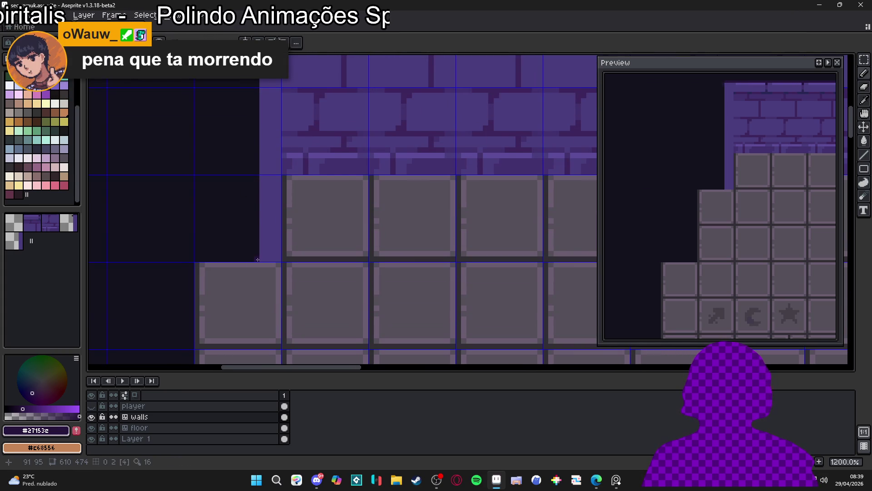
drag(256, 259, 257, 63)
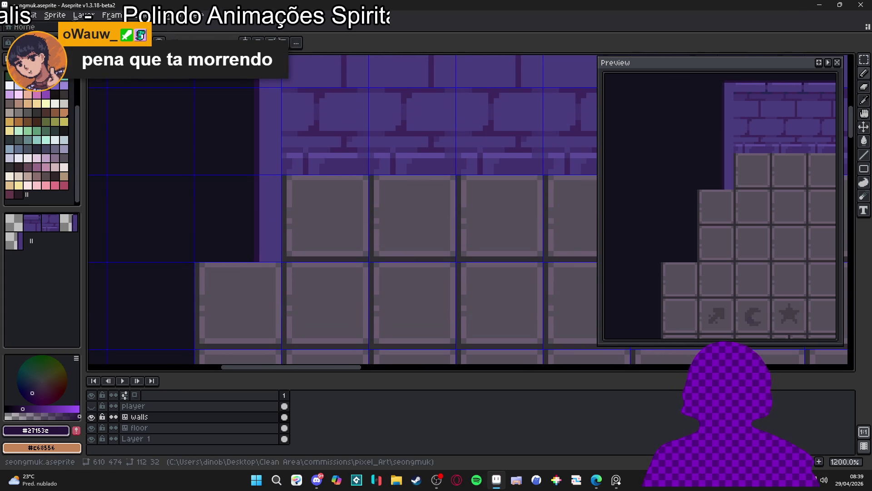
scroll(254, 136, down, 2)
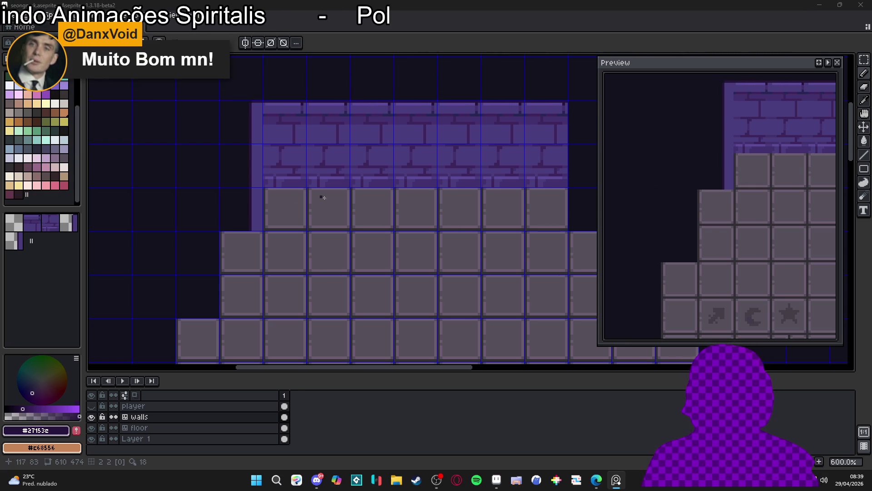
Step: Zoom in and out around the wall's top edge, then show the tile grid
scroll(348, 211, down, 1)
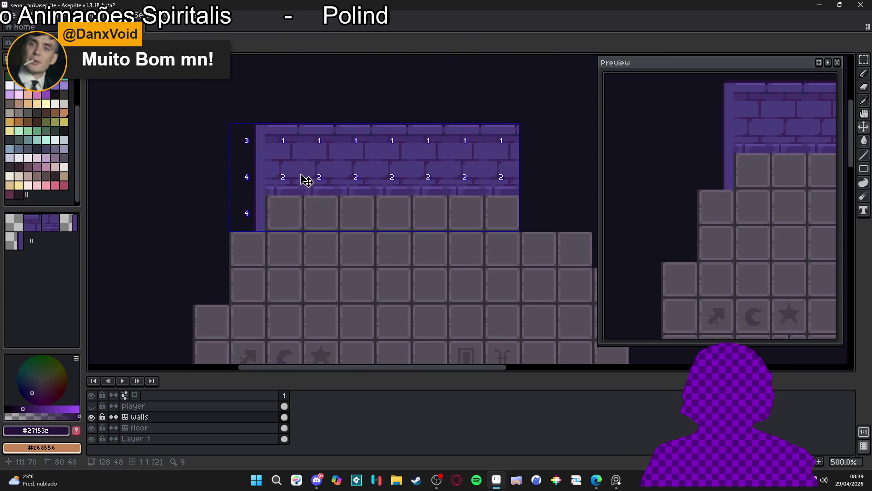
scroll(257, 132, up, 4)
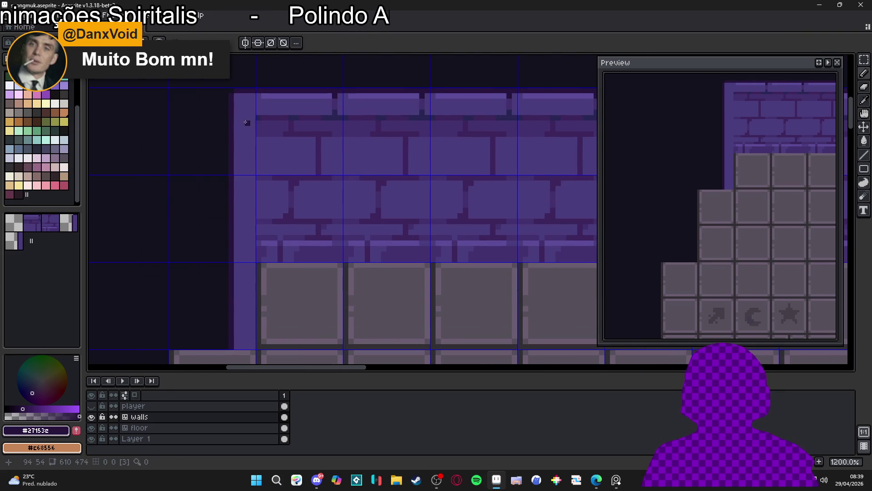
scroll(248, 230, down, 3)
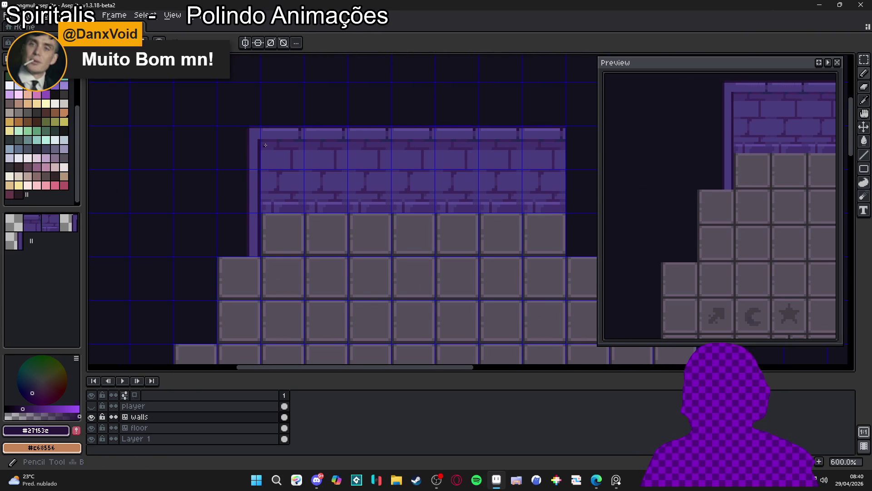
scroll(262, 151, up, 4)
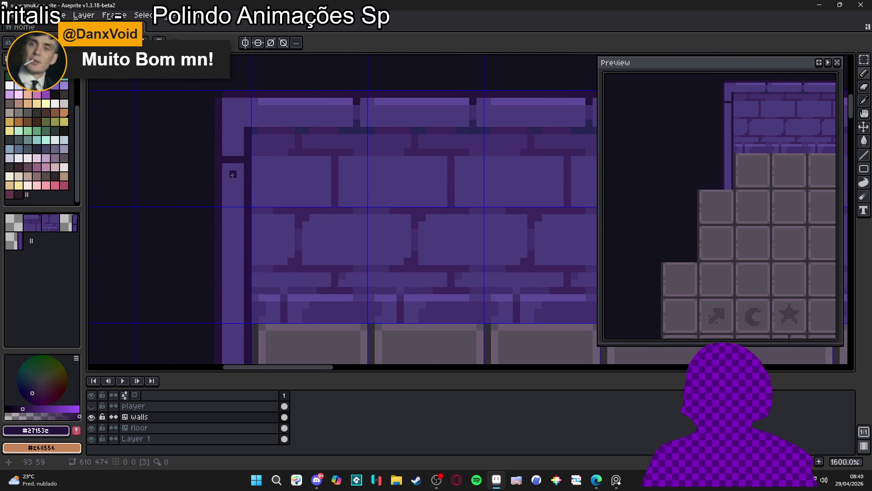
scroll(233, 166, down, 2)
scroll(249, 159, down, 1)
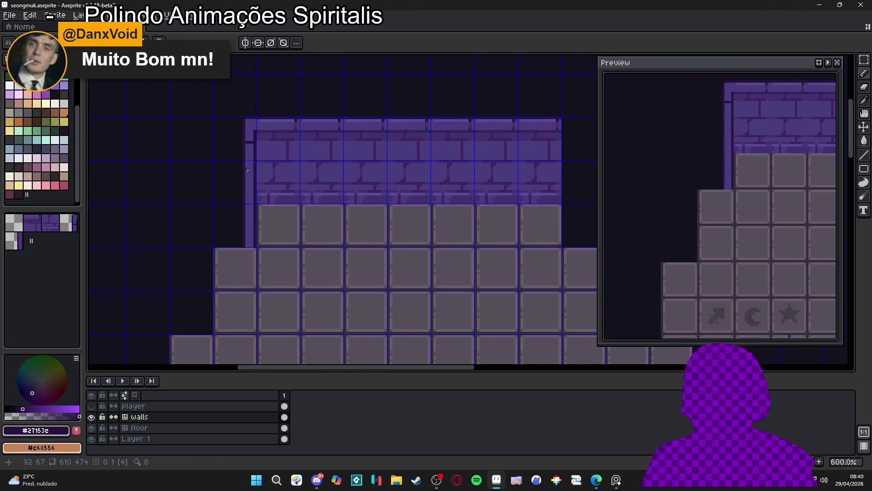
scroll(256, 160, up, 3)
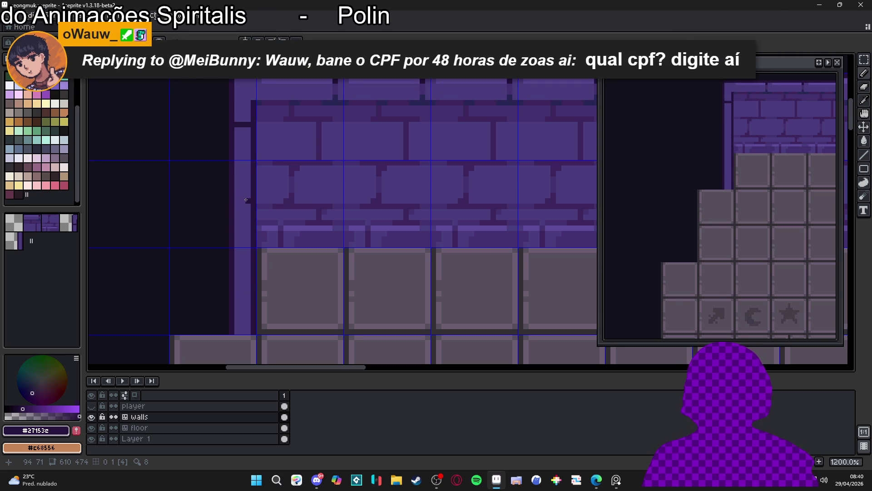
scroll(303, 236, down, 4)
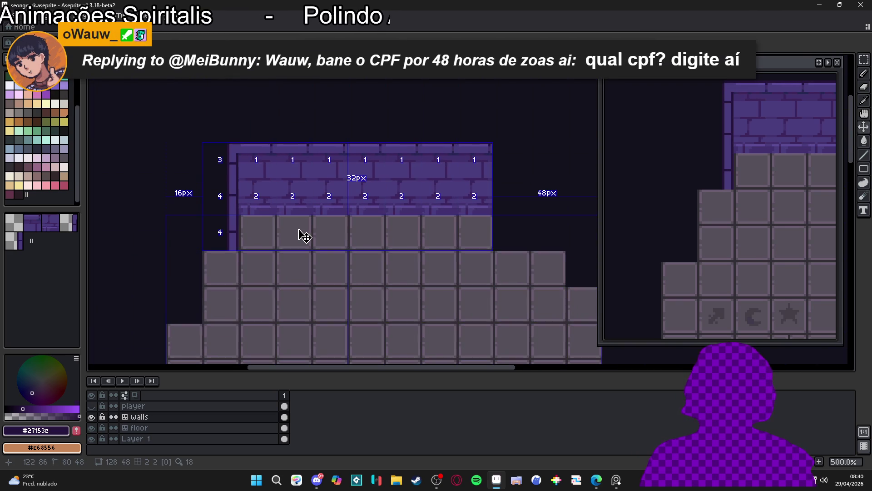
key(ctrl+apostrophe)
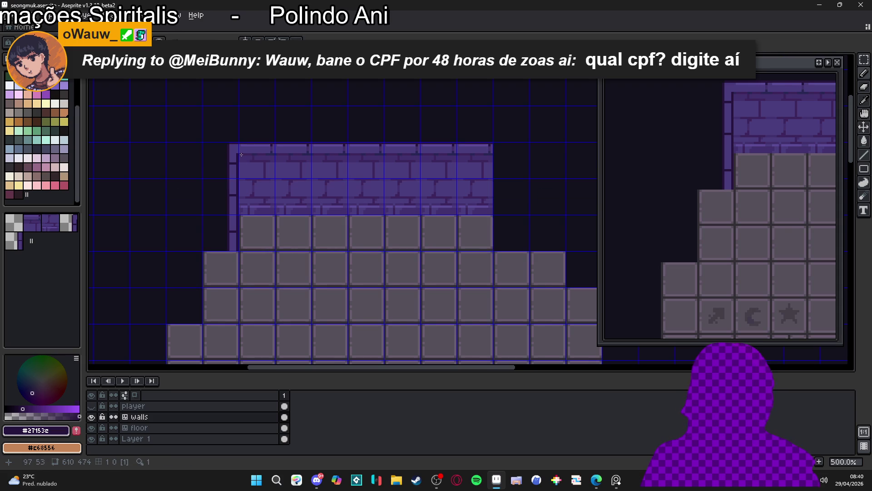
scroll(245, 180, up, 4)
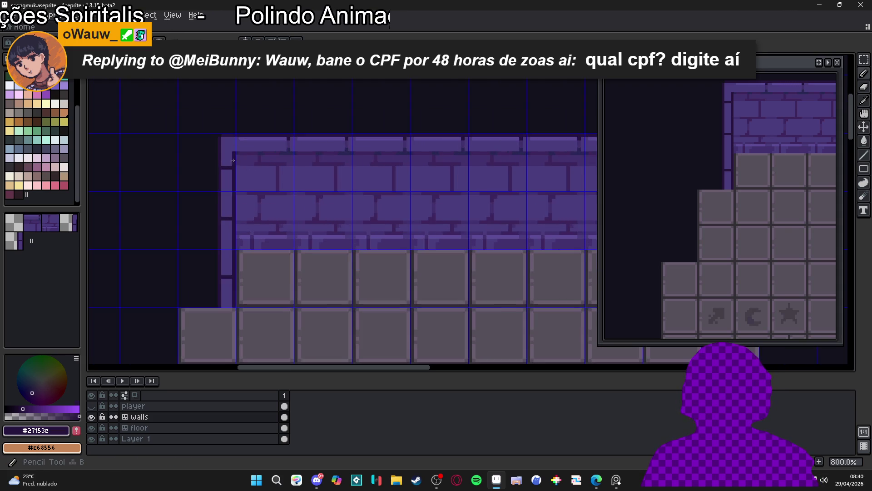
Step: Sample the wall's dark mortar purple and paint mortar gaps down the left column
alt+click(247, 130)
scroll(191, 212, up, 3)
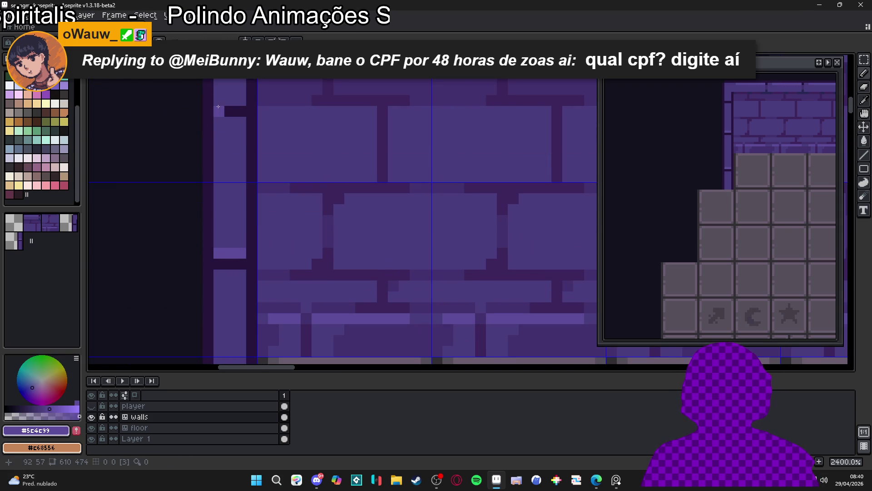
scroll(224, 238, down, 3)
drag(225, 237, 234, 165)
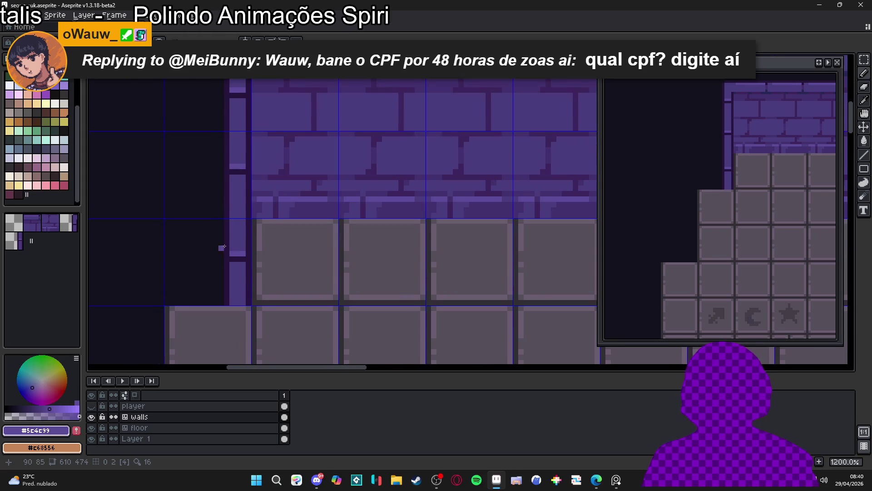
alt+click(251, 177)
scroll(251, 178, up, 3)
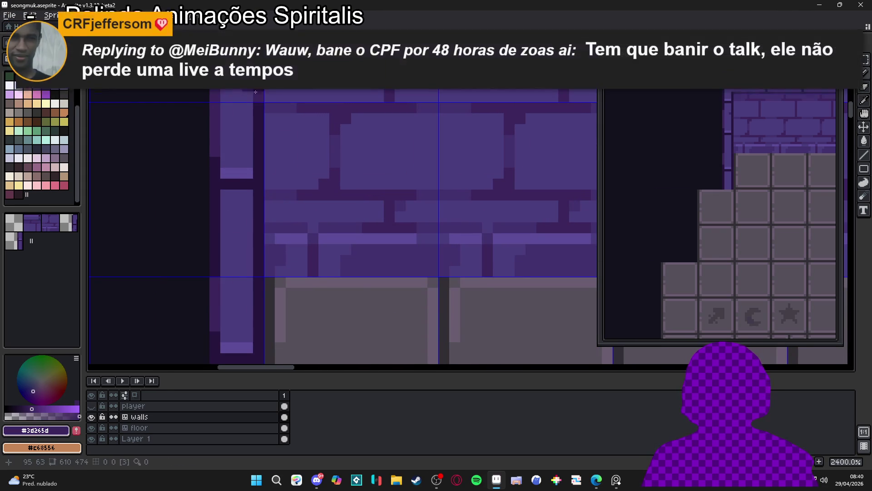
drag(258, 95, 257, 125)
Step: Move down the wall's left column and sample the dark purple #27153e
scroll(257, 124, down, 5)
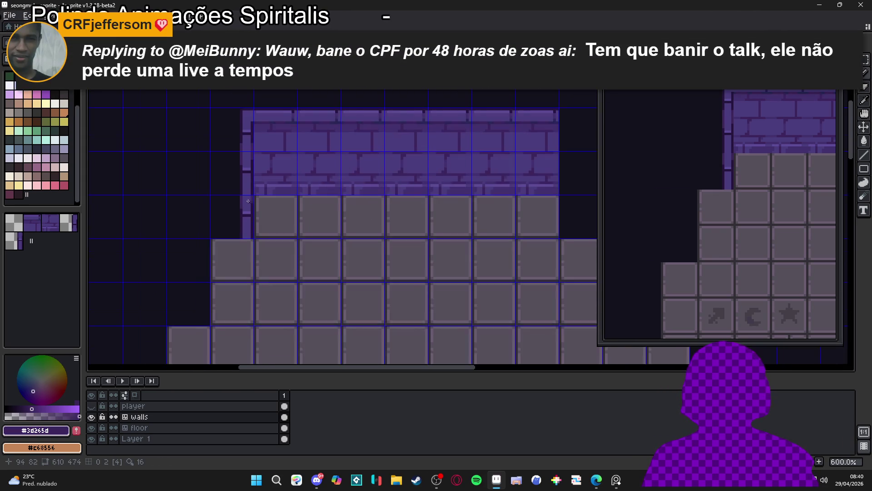
scroll(234, 179, up, 4)
scroll(233, 171, down, 5)
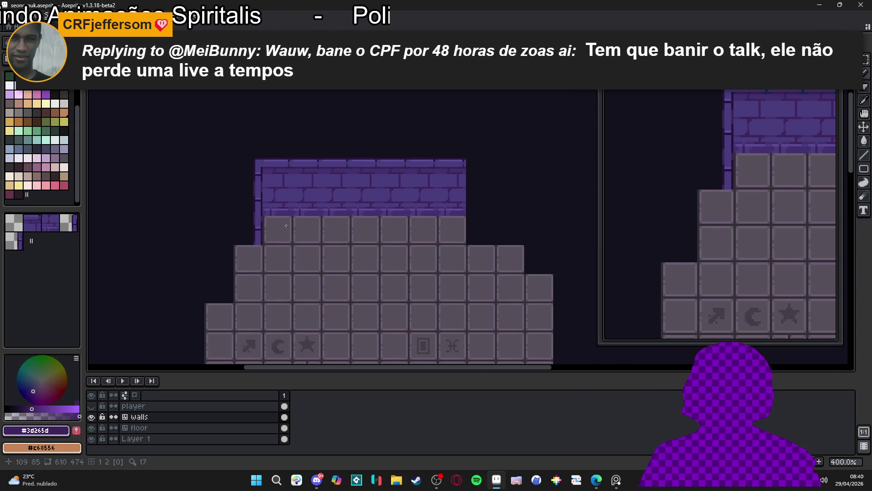
scroll(287, 209, down, 1)
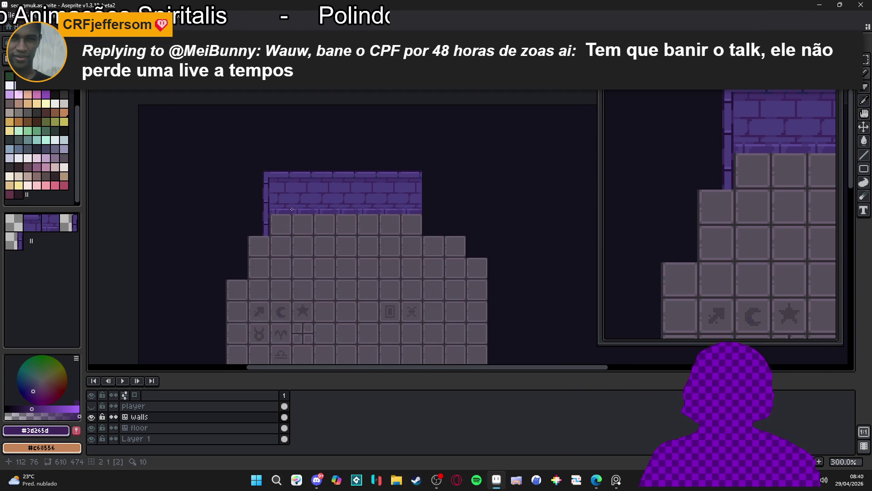
scroll(281, 194, up, 6)
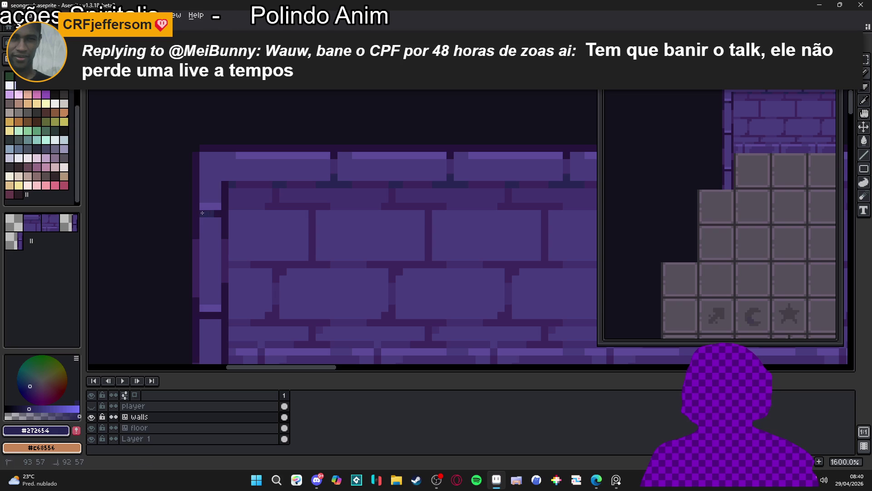
mouse_move(195, 288)
mouse_down()
mouse_move(200, 224)
mouse_move(221, 199)
mouse_up()
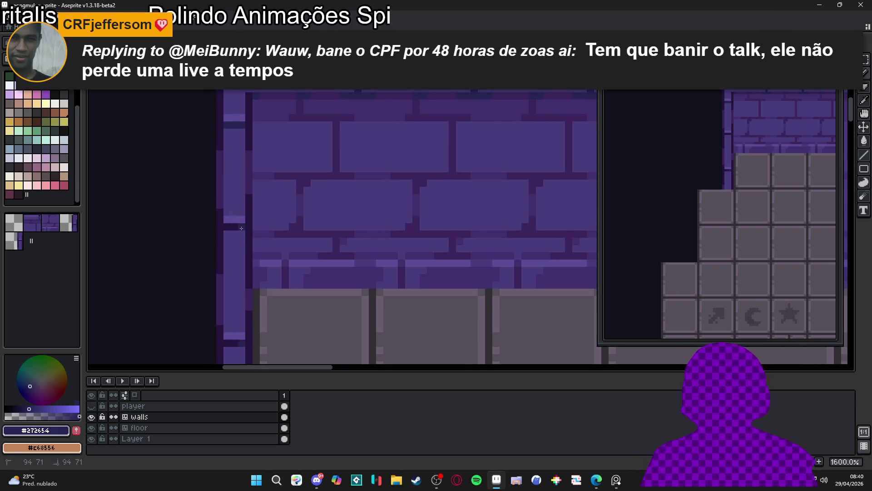
scroll(242, 229, down, 2)
scroll(231, 257, up, 2)
alt+click(231, 257)
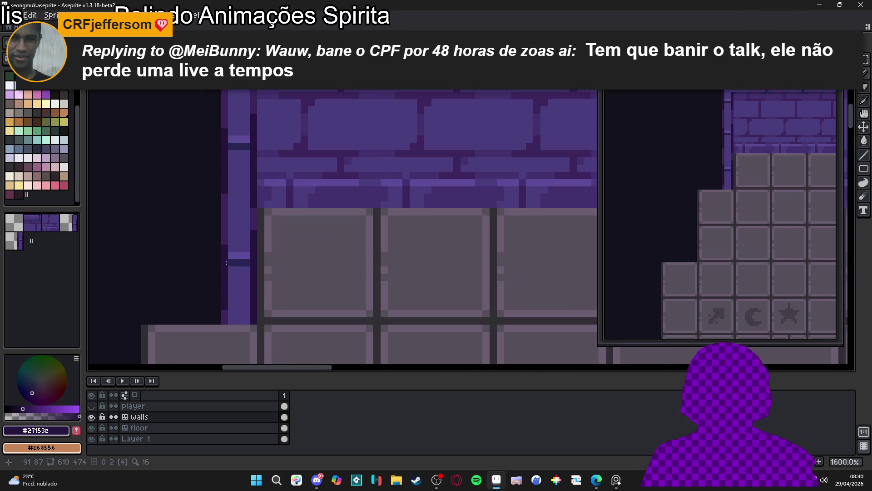
Step: Sample the brick purple #3d265d and undo the last pencil stroke
scroll(261, 265, down, 4)
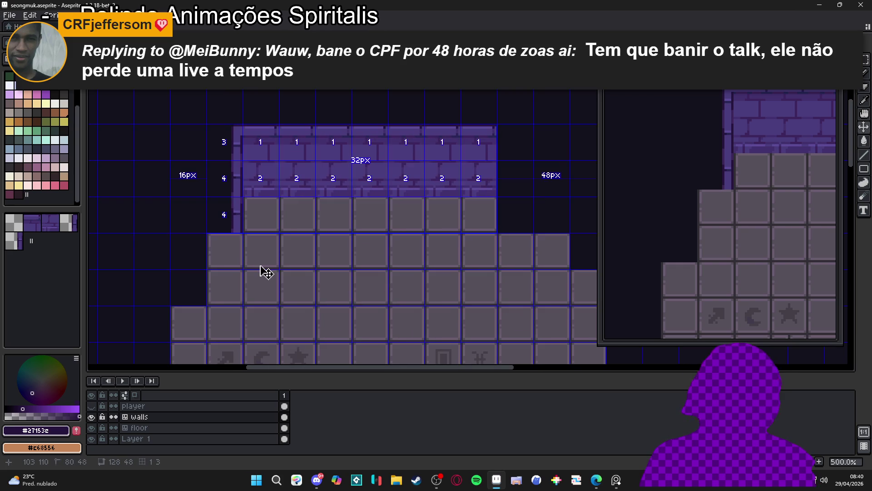
scroll(235, 189, up, 4)
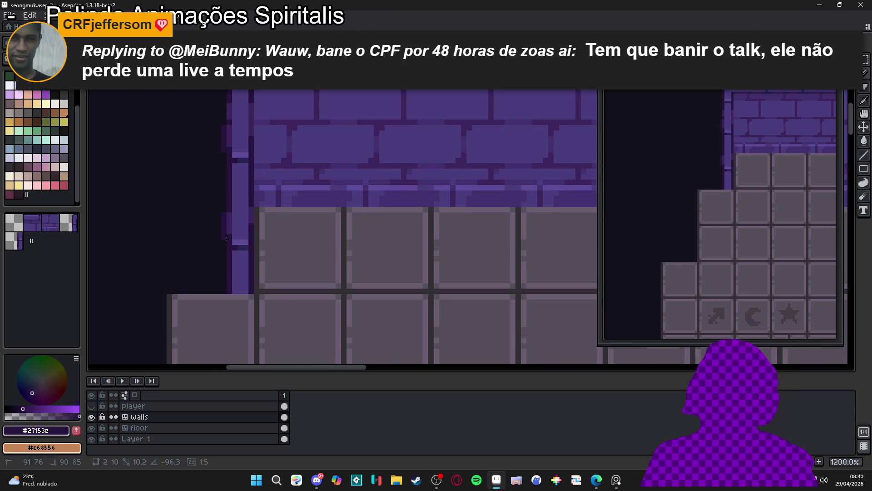
scroll(225, 238, down, 4)
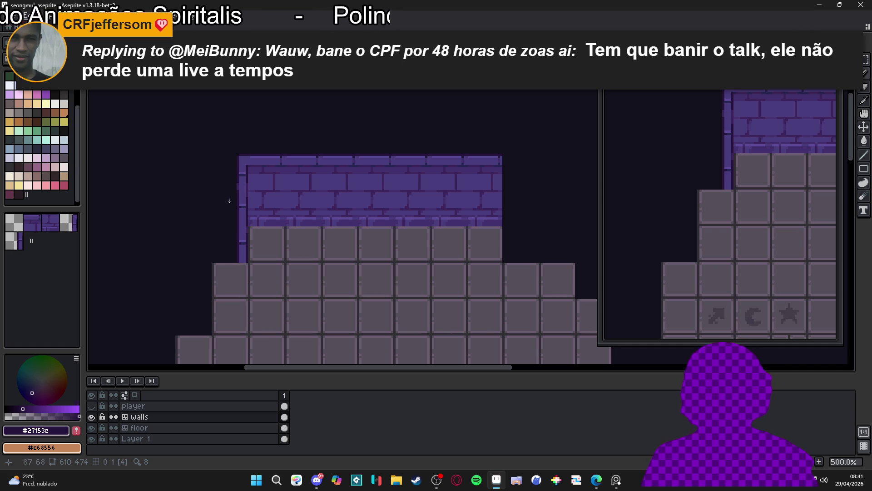
scroll(229, 201, down, 2)
scroll(249, 208, down, 1)
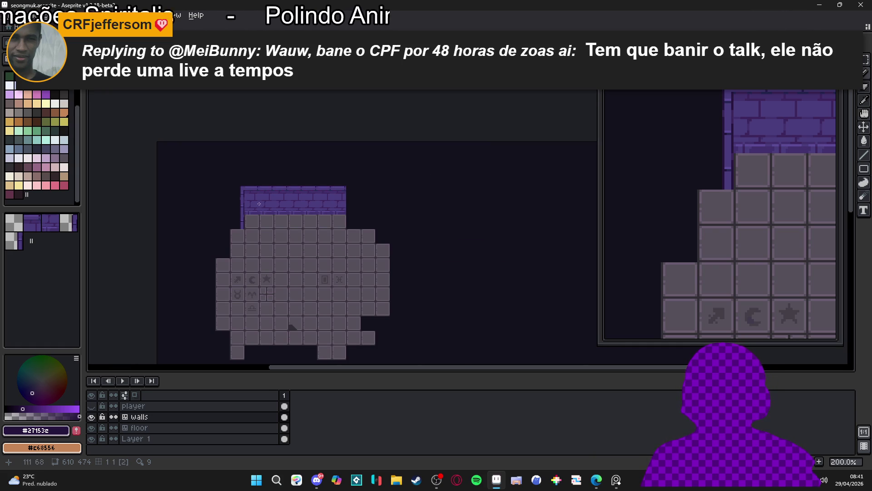
scroll(291, 202, up, 7)
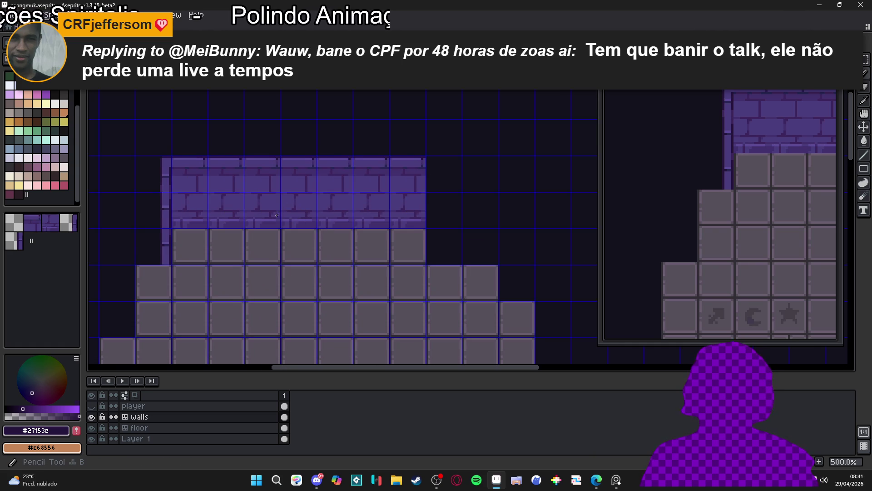
scroll(269, 209, up, 1)
alt+click(270, 203)
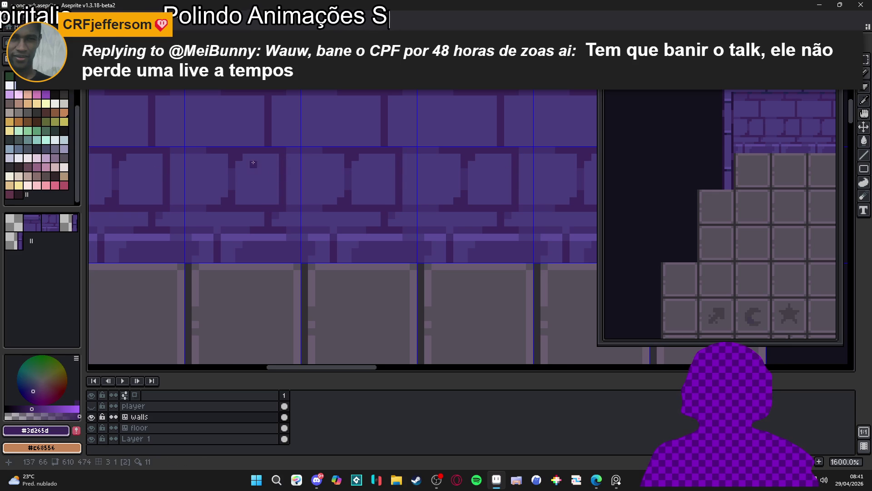
scroll(279, 197, down, 3)
scroll(277, 193, up, 3)
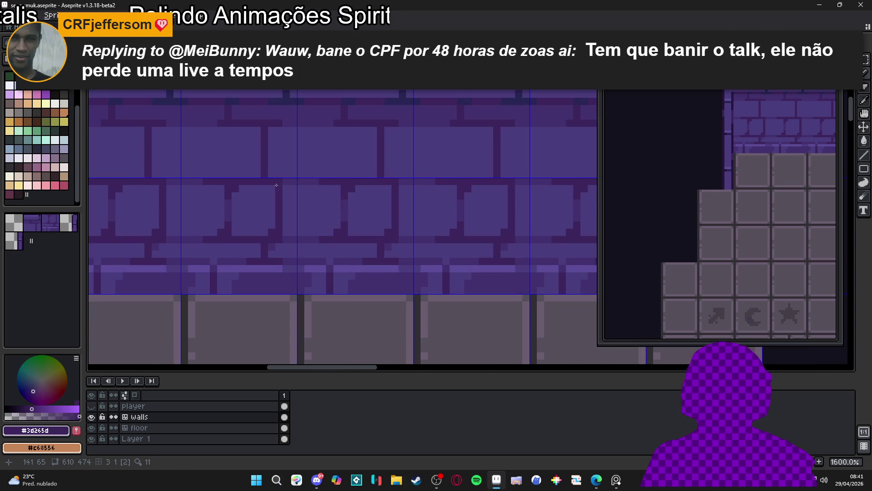
key(ctrl+z)
Step: Sample the lighter purple #43316d and paint a short line on the bricks
scroll(272, 218, down, 2)
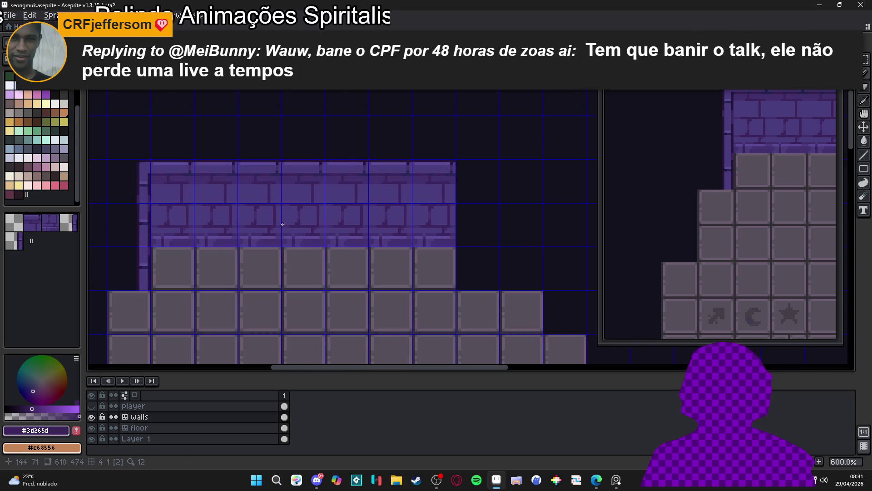
scroll(283, 223, up, 1)
alt+click(296, 218)
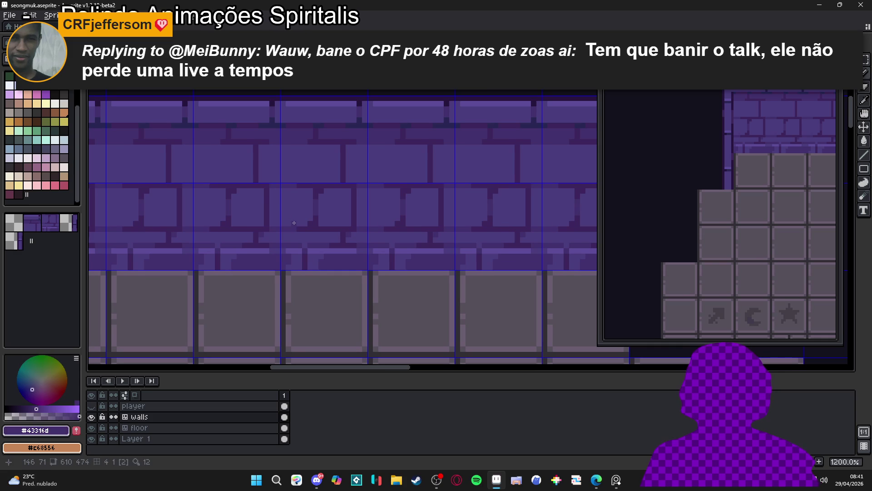
drag(295, 213, 305, 212)
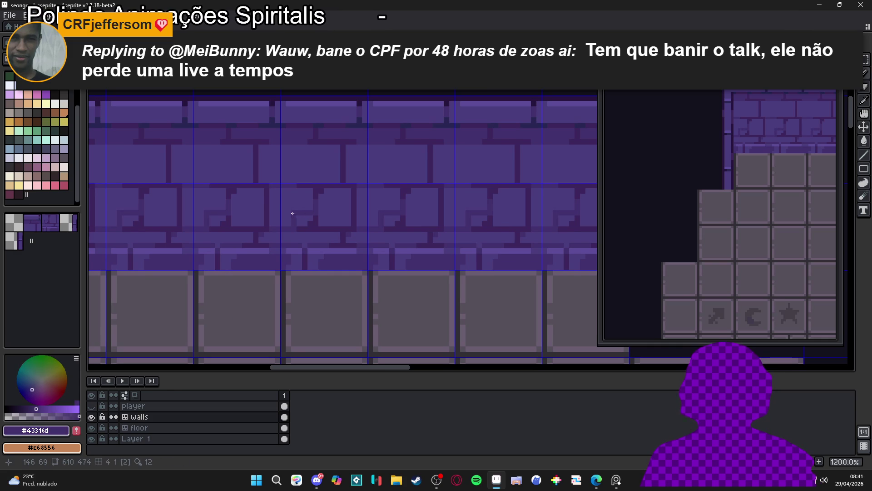
scroll(295, 216, down, 3)
Step: Undo the last two pencil strokes on the wall's brick mortar
key(v)
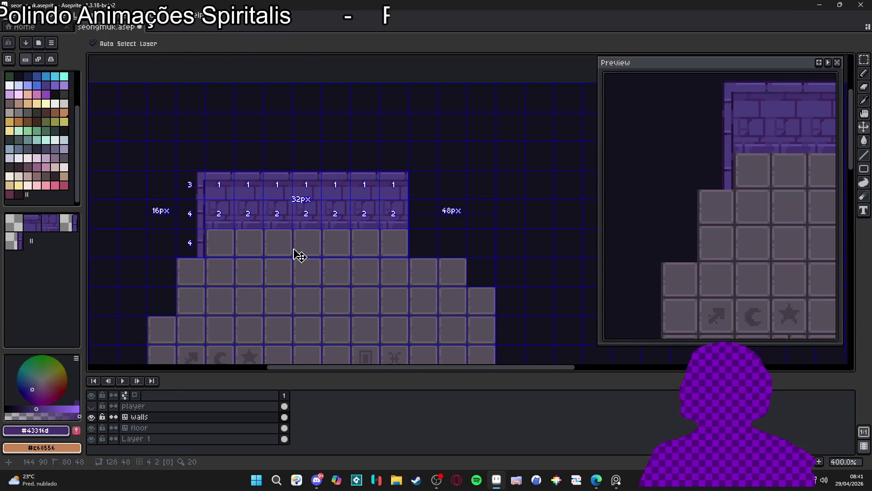
key(b)
scroll(263, 199, up, 4)
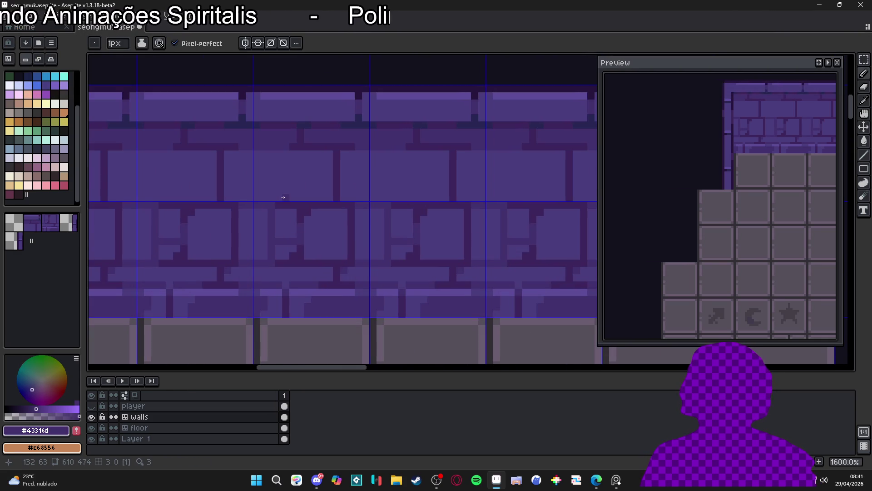
scroll(302, 211, down, 4)
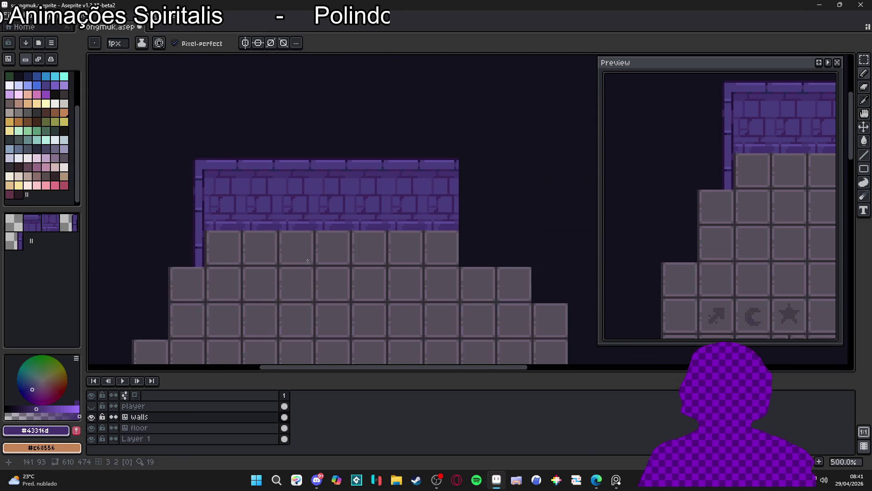
scroll(310, 263, down, 2)
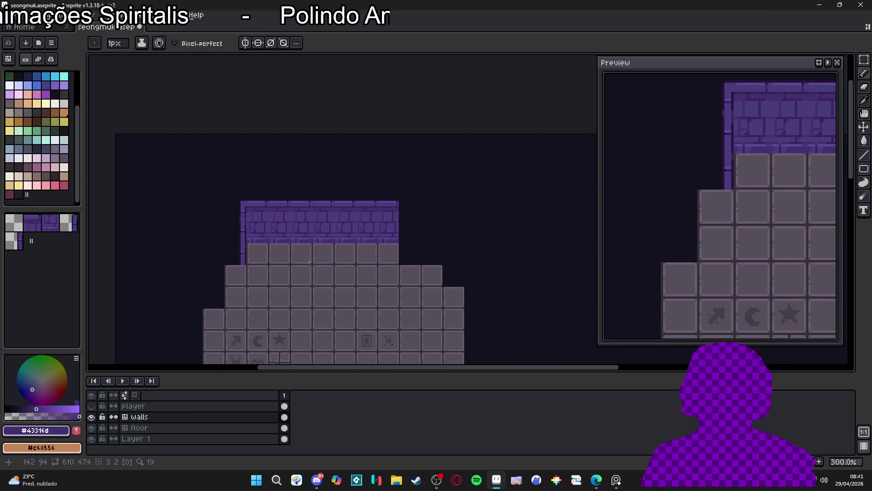
scroll(309, 260, up, 2)
key(ctrl+z)
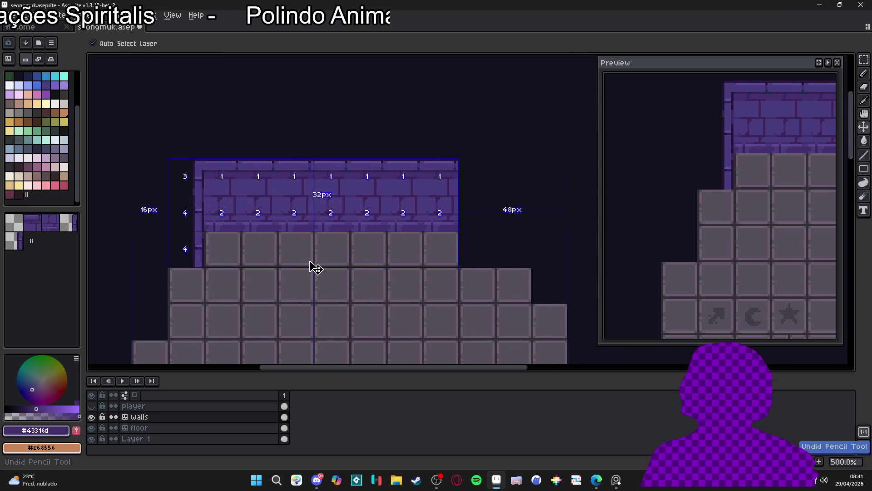
scroll(316, 266, down, 1)
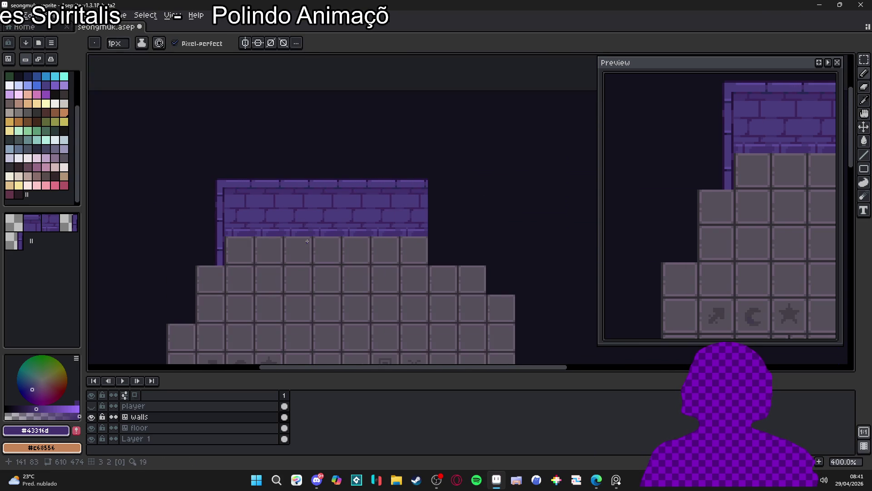
scroll(343, 204, up, 2)
scroll(343, 204, up, 4)
key(ctrl+z)
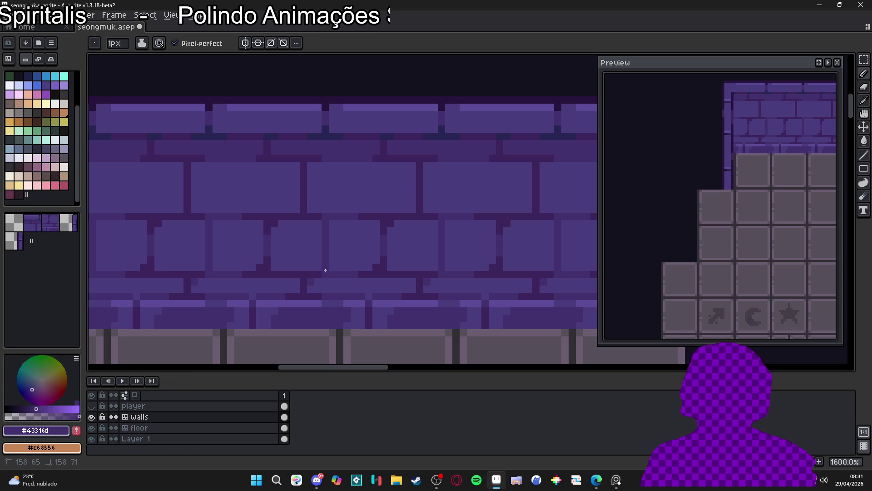
Step: Undo one more pencil edit on the wall tile
scroll(361, 212, down, 4)
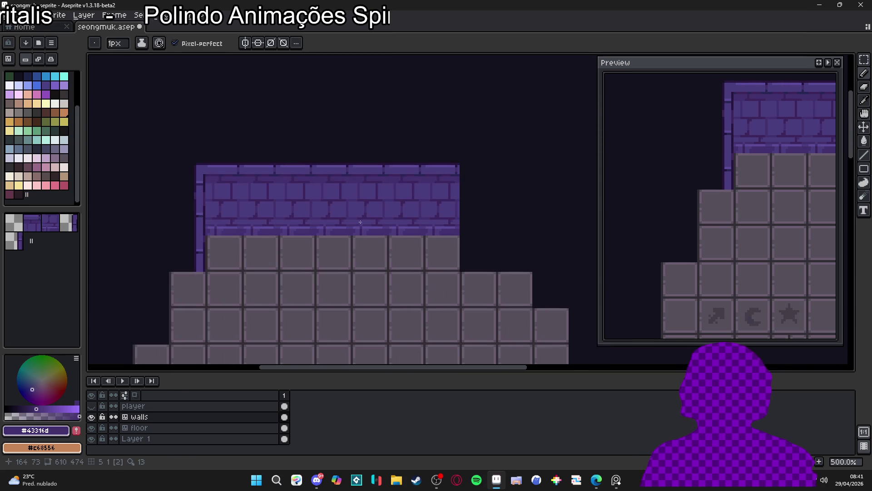
scroll(307, 196, up, 5)
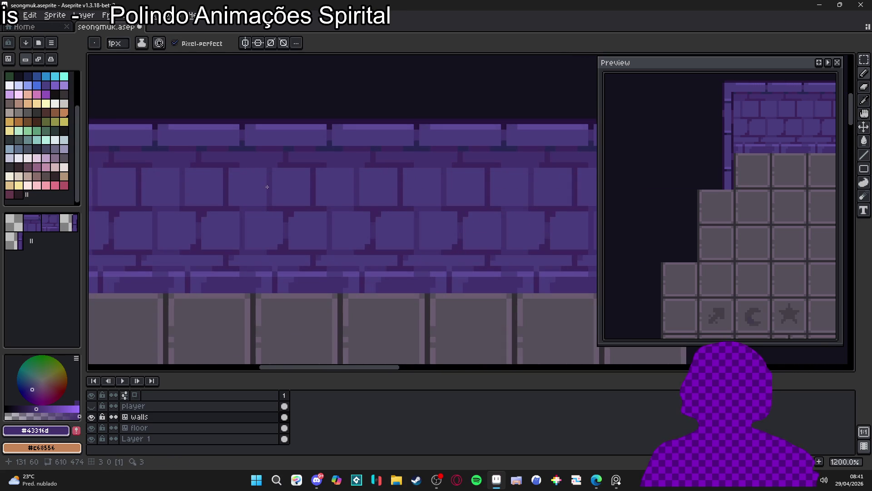
scroll(282, 224, down, 6)
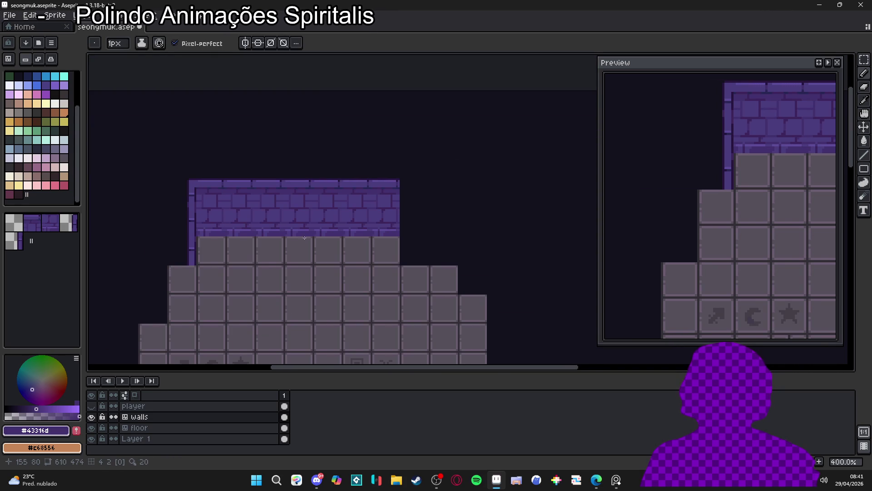
scroll(305, 237, down, 1)
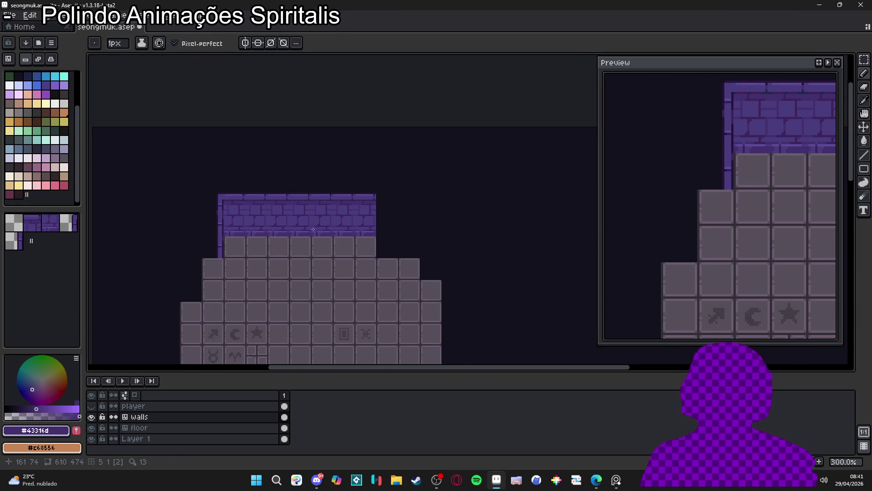
scroll(313, 230, down, 2)
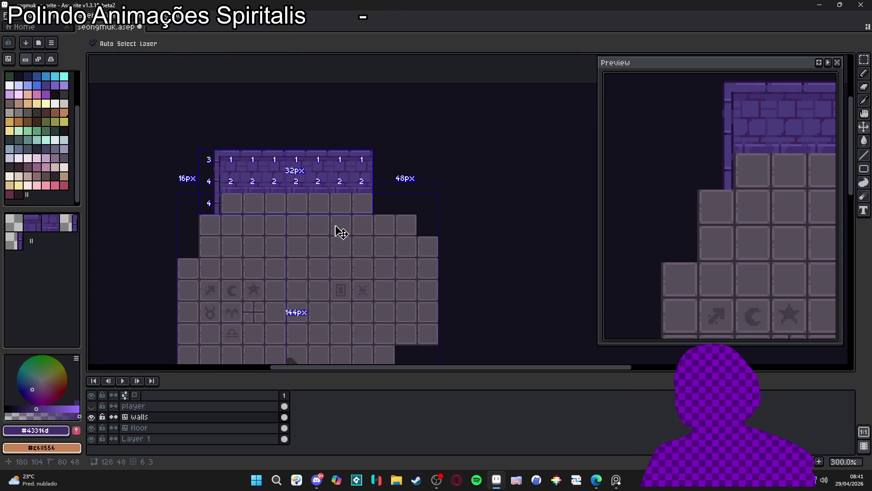
key(ctrl+z)
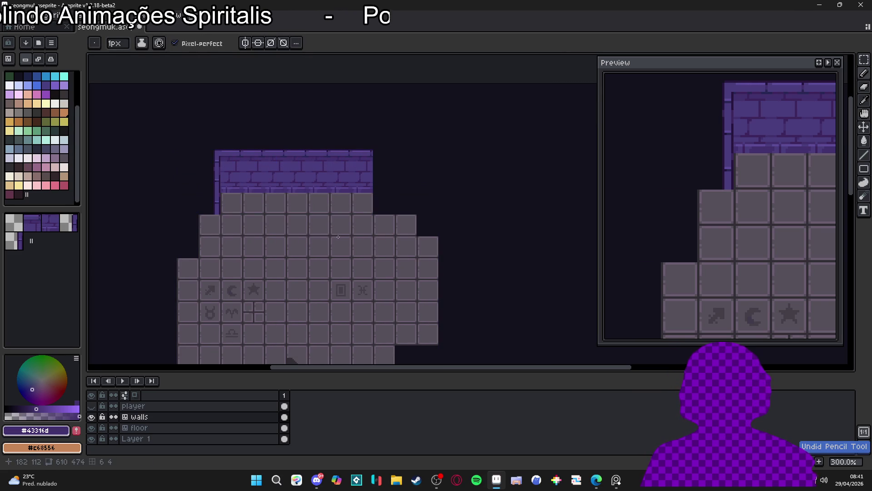
Step: Pan the view down over the floor tiles and back across the wall
drag(255, 221, 288, 241)
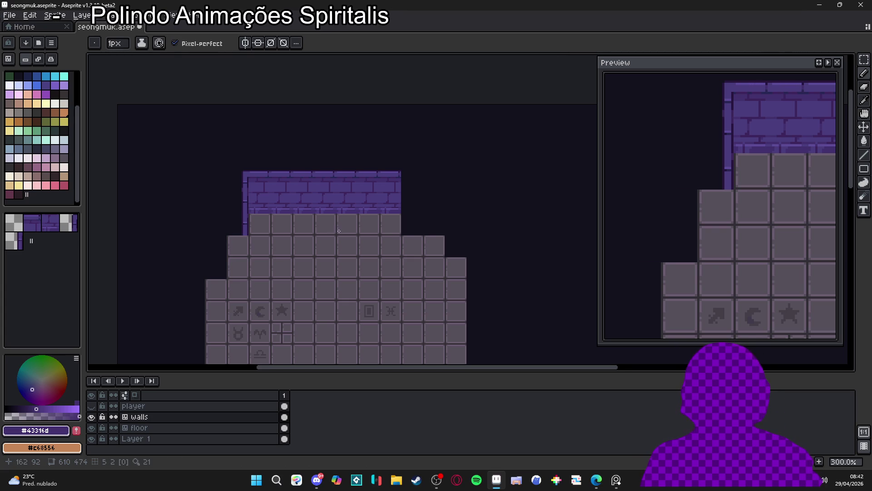
mouse_move(281, 213)
mouse_down()
mouse_move(300, 195)
mouse_move(292, 220)
mouse_up()
key(v)
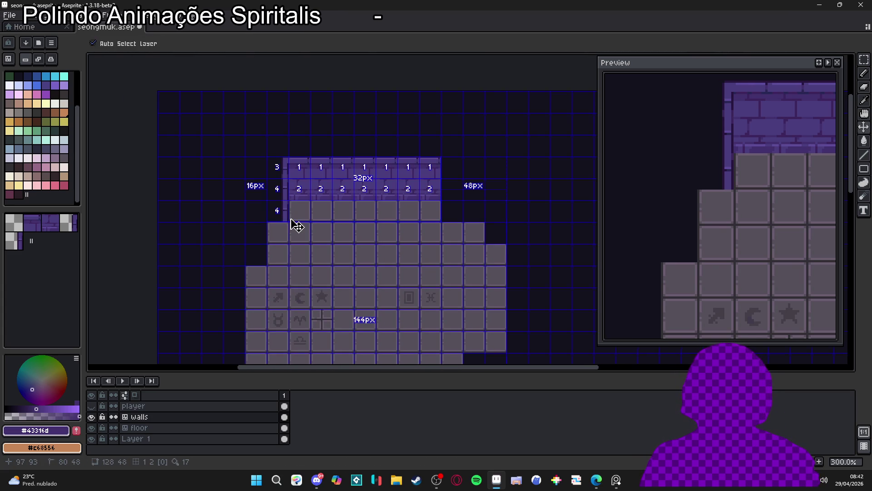
key(b)
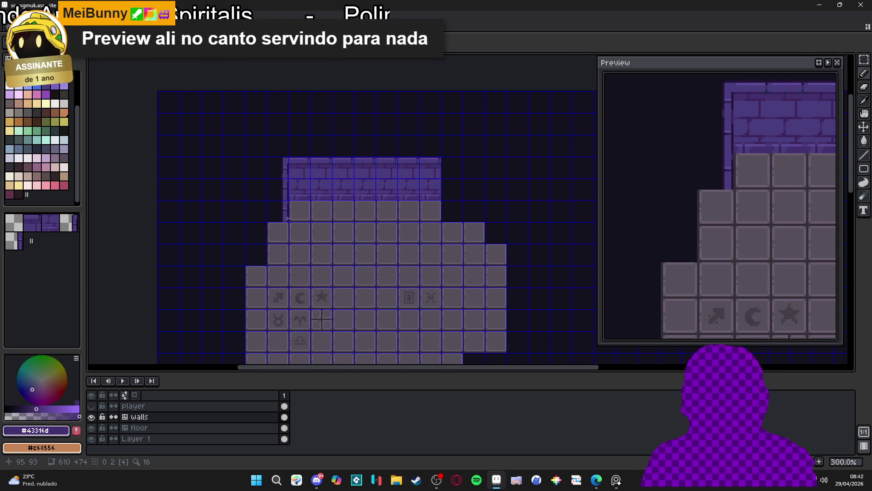
mouse_move(469, 201)
mouse_down()
mouse_move(452, 190)
mouse_move(482, 190)
mouse_up()
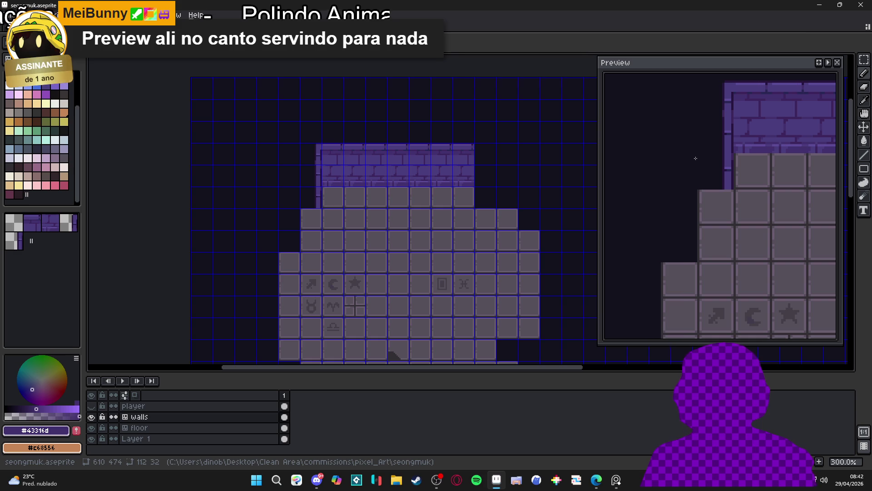
scroll(735, 153, down, 3)
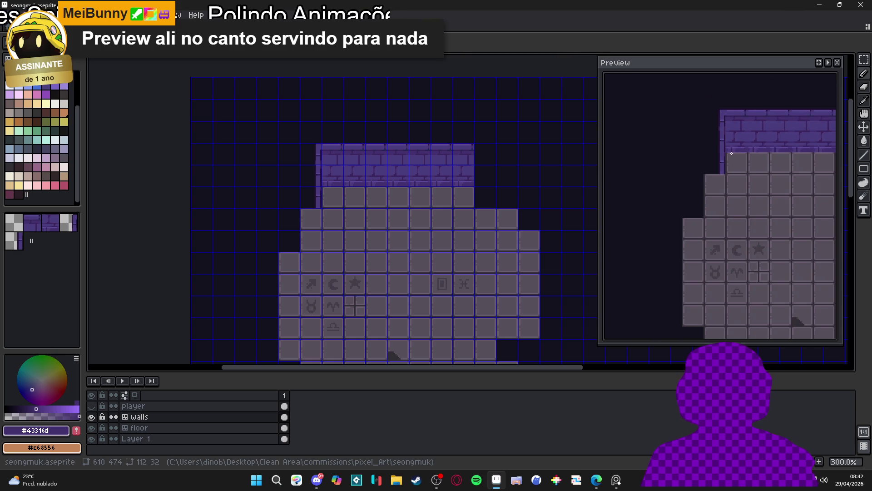
Step: Switch the rectangle tool to filled-rectangle mode
scroll(735, 152, up, 1)
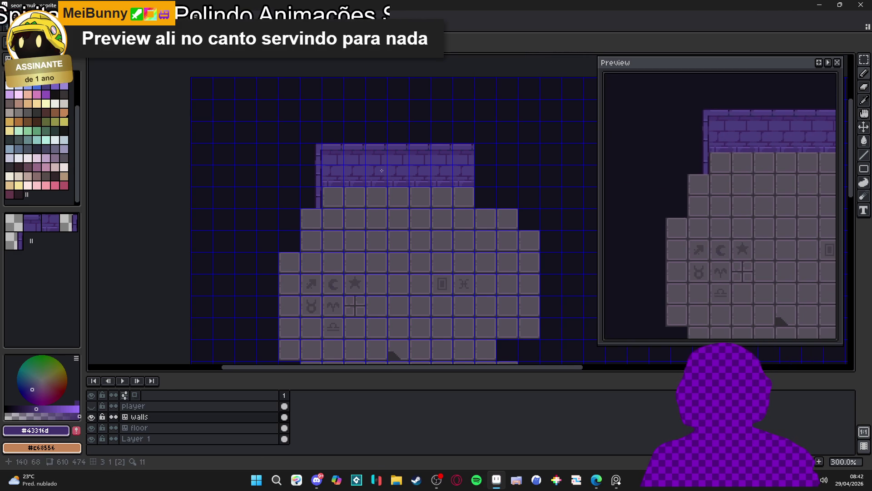
scroll(263, 188, up, 3)
scroll(326, 194, up, 1)
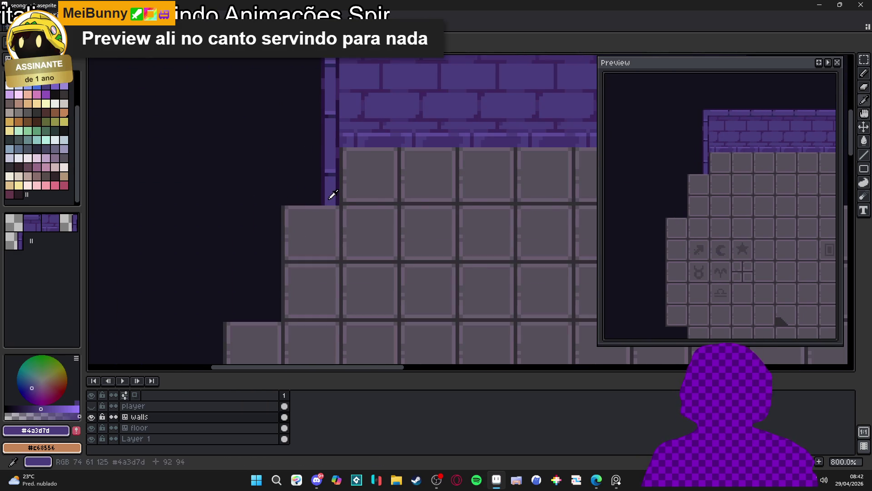
scroll(330, 184, down, 1)
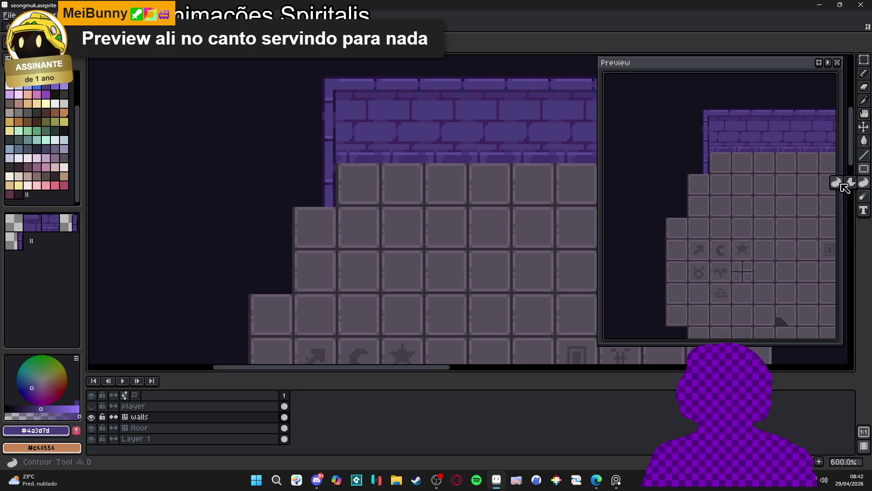
click(863, 168)
click(836, 169)
Step: Show the tile grid, sample the wall purple, and paint then undo a trial edge pixel
scroll(313, 189, up, 3)
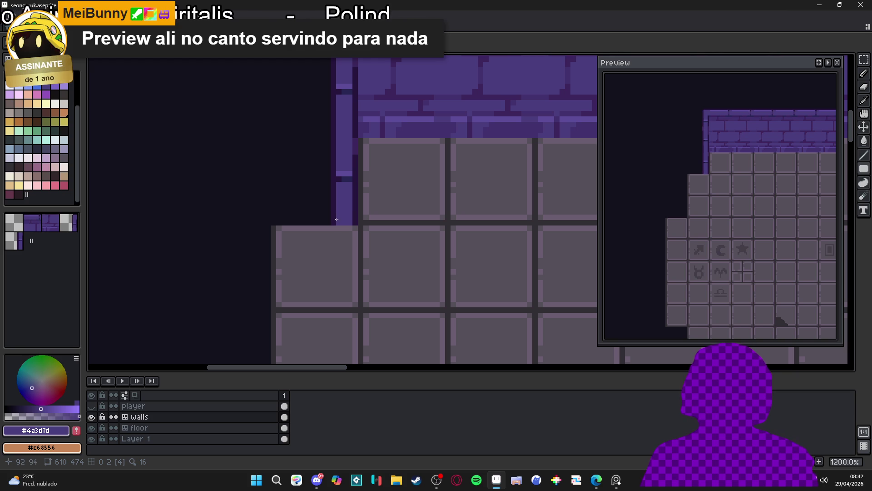
key(ctrl+apostrophe)
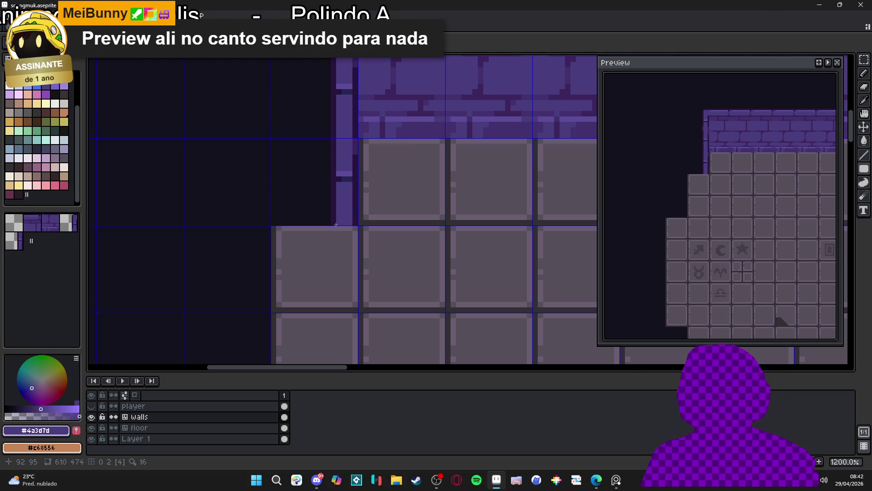
alt+click(334, 210)
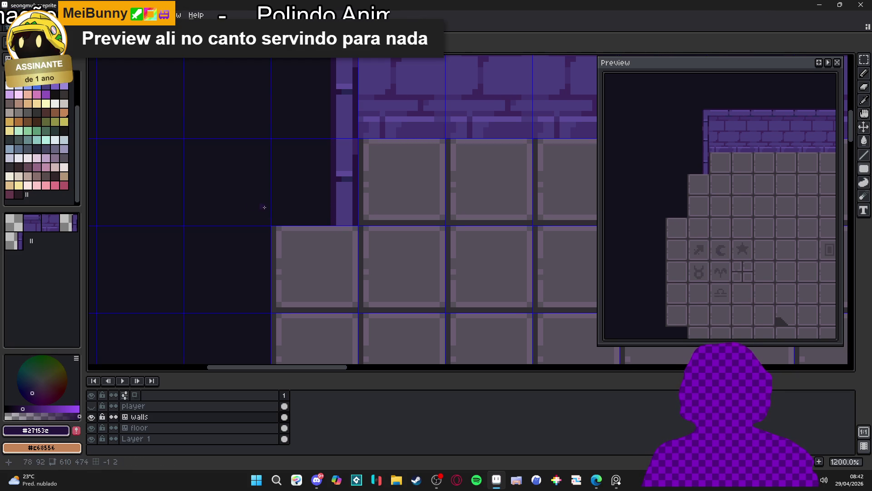
alt+click(341, 200)
click(224, 196)
key(ctrl+z)
Step: Select a 2x2 area at the wall edge, deselect, and undo the last pencil stroke
key(m)
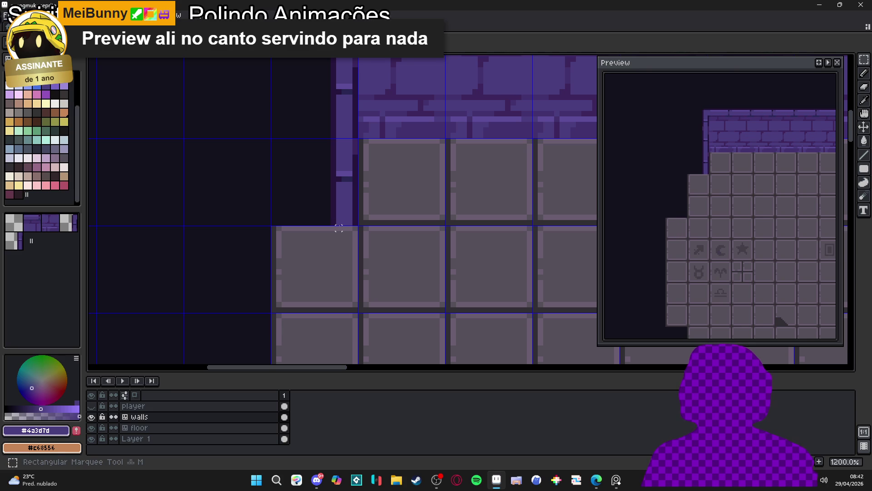
drag(339, 212, 351, 217)
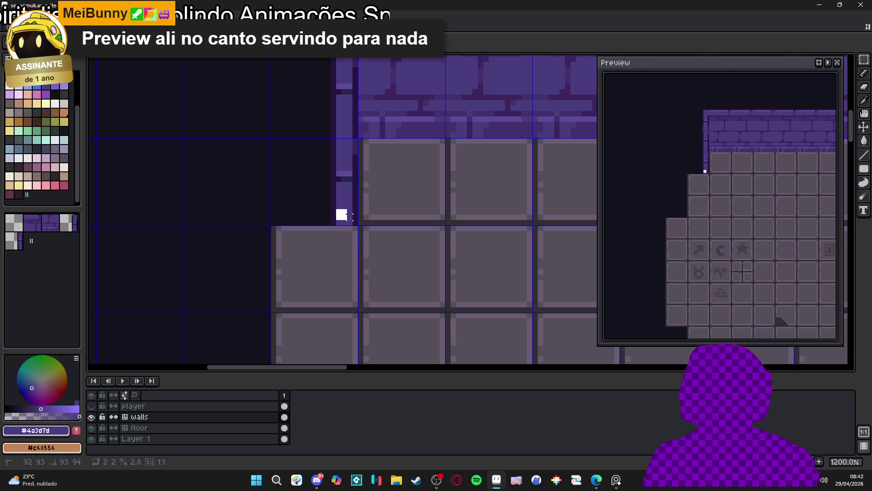
click(267, 200)
key(b)
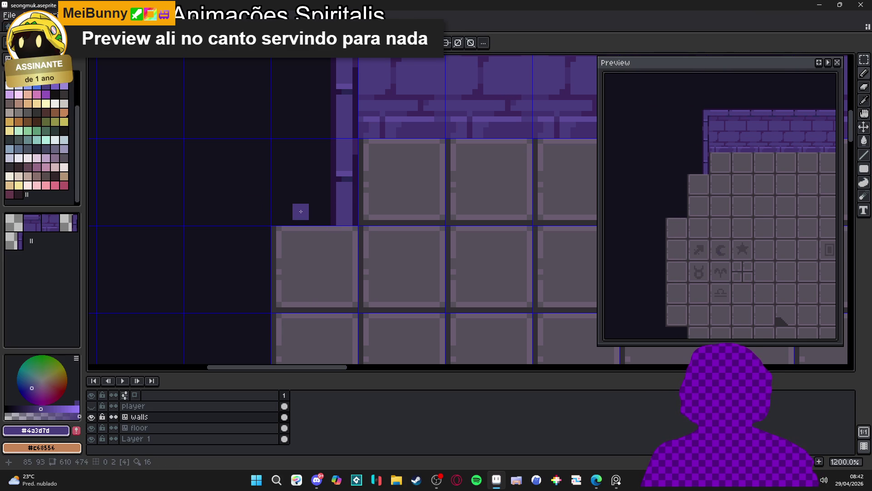
key(ctrl+z)
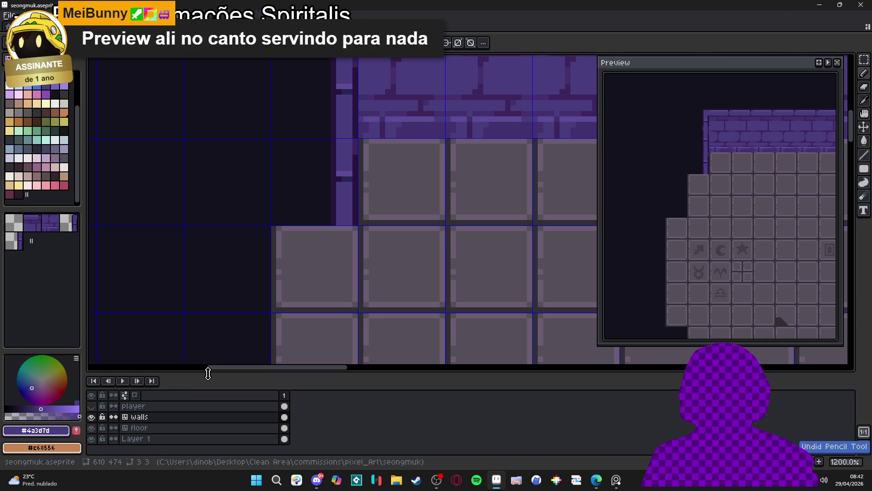
Step: Add Layer 2 above Layer 1 with a purple pixel, undoing a trial dark edge
click(159, 438)
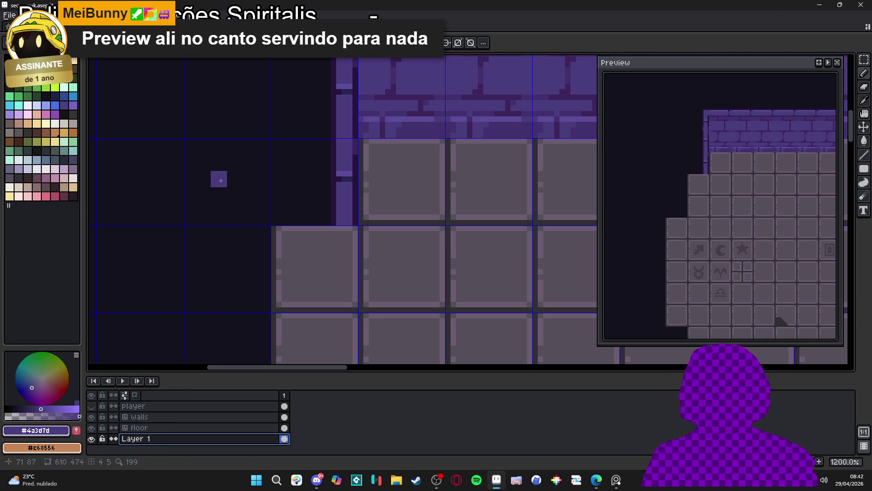
key(shift+n)
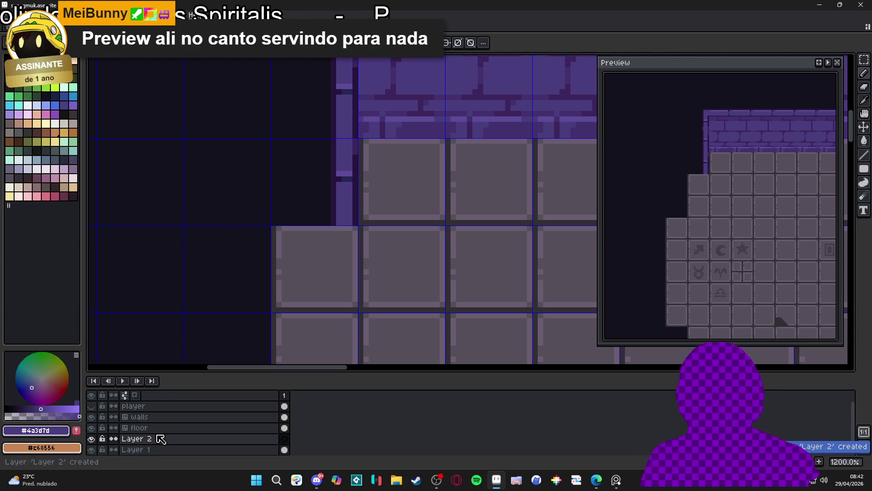
click(219, 185)
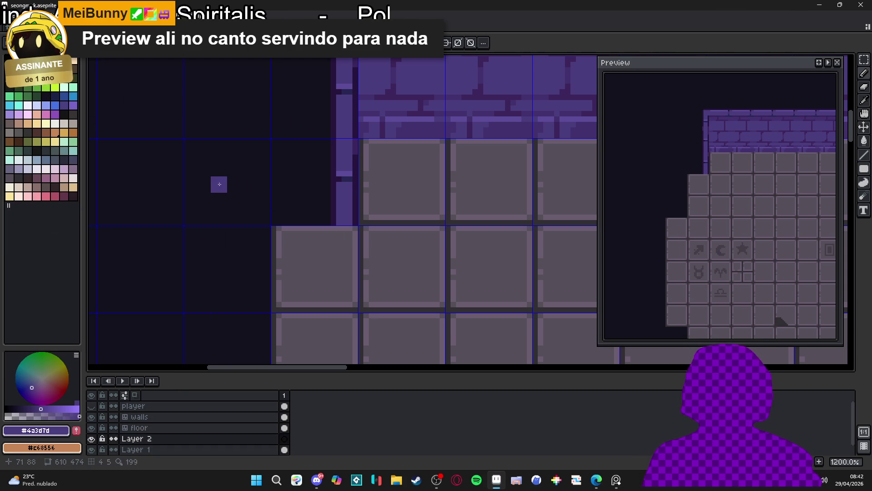
alt+click(340, 199)
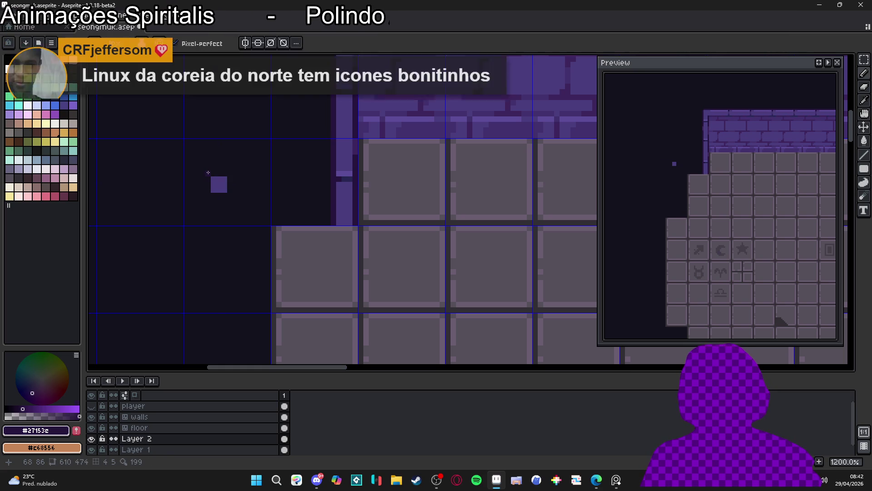
mouse_move(230, 174)
mouse_down()
mouse_move(232, 189)
mouse_move(209, 196)
mouse_move(244, 204)
mouse_up()
key(ctrl+z)
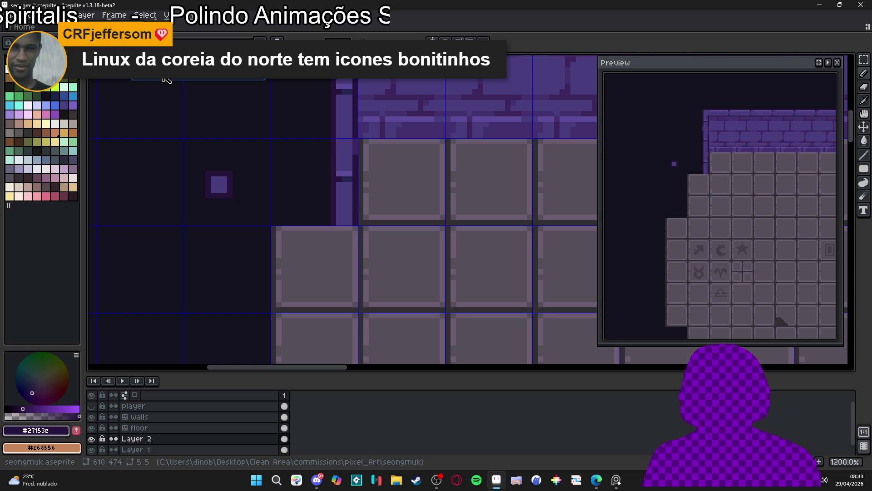
Step: Undo trial dark tiles on the walls layer, then patch the purple square's corner on Layer 2
click(222, 417)
drag(345, 213, 262, 211)
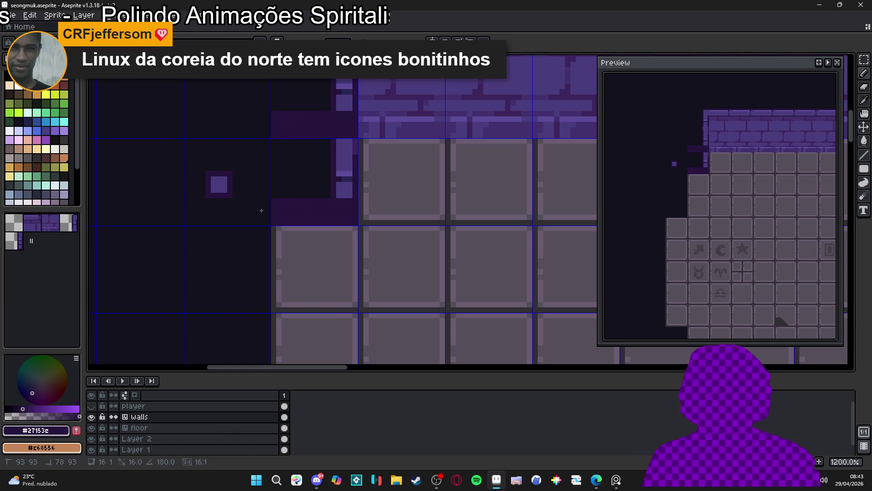
key(ctrl+z)
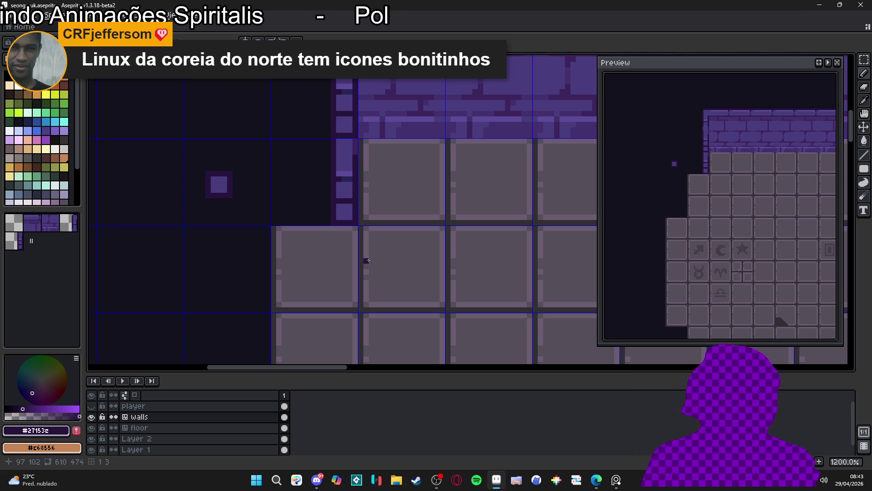
scroll(219, 185, up, 1)
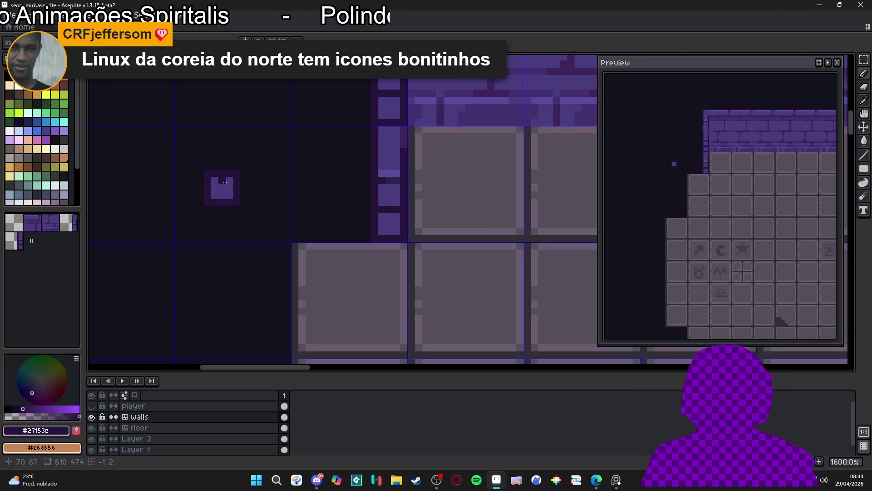
alt+click(223, 187)
click(231, 195)
key(alt+Down)
key(alt+Down)
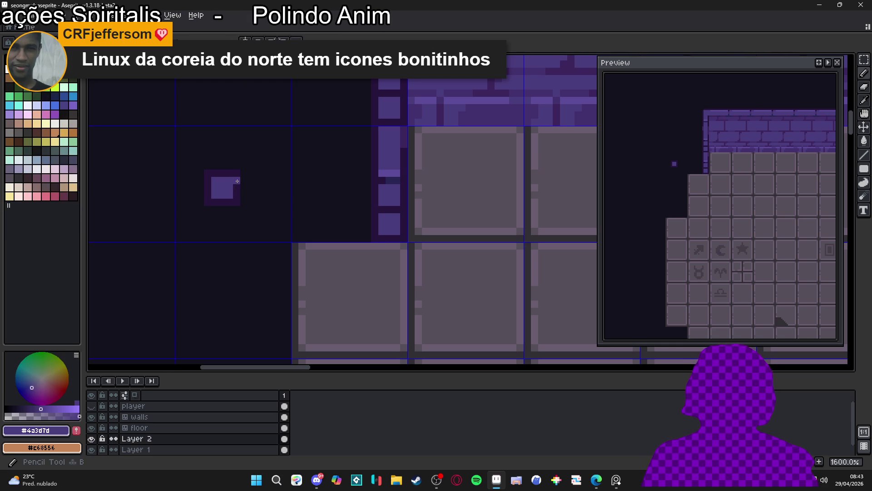
shift+click(236, 193)
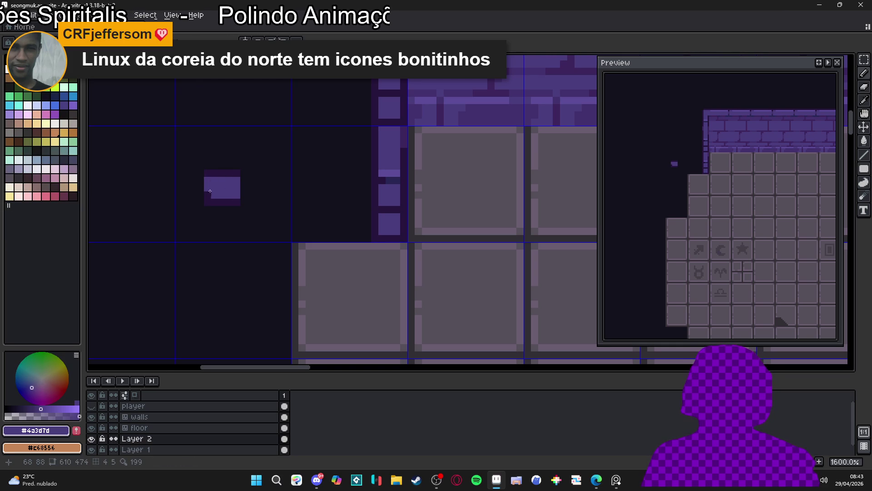
Step: Fill a 5x5 selected square with purple and return to the walls layer
key(m)
drag(207, 173, 236, 202)
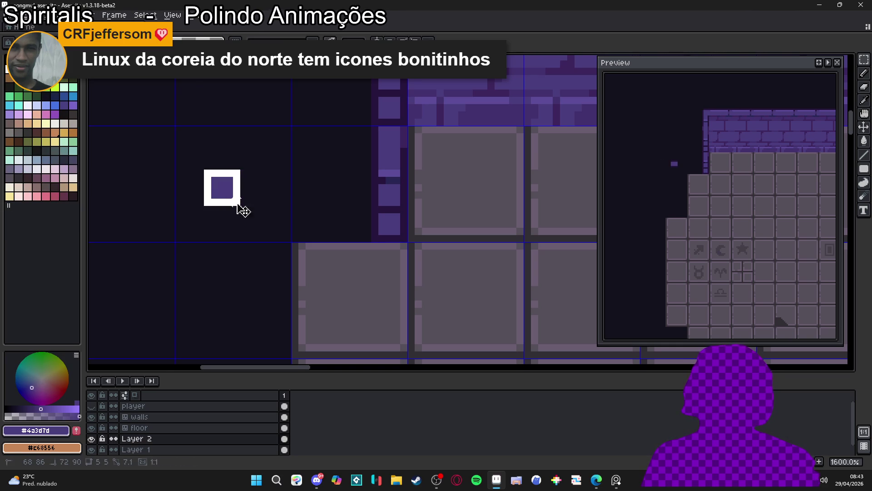
key(Delete)
key(b)
key(alt+Up)
key(alt+Up)
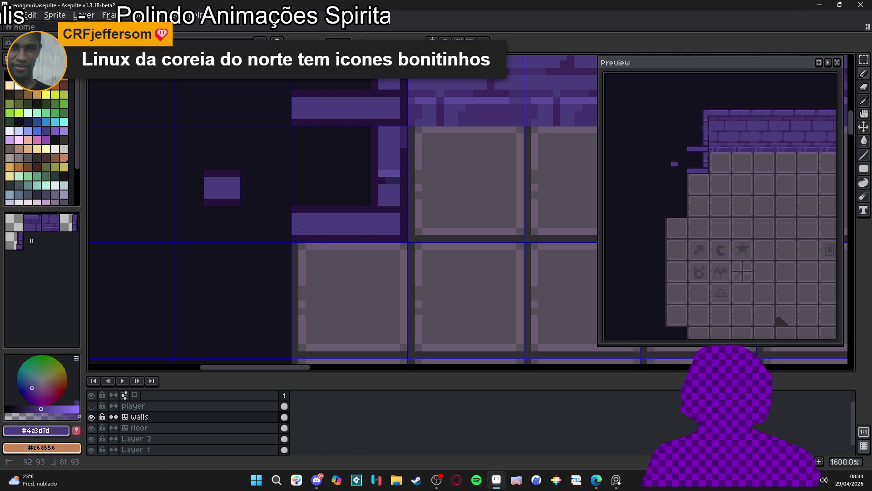
Step: Draw a purple ledge bar beside the wall and zoom around to inspect it
click(305, 226)
scroll(249, 265, down, 1)
scroll(251, 267, down, 3)
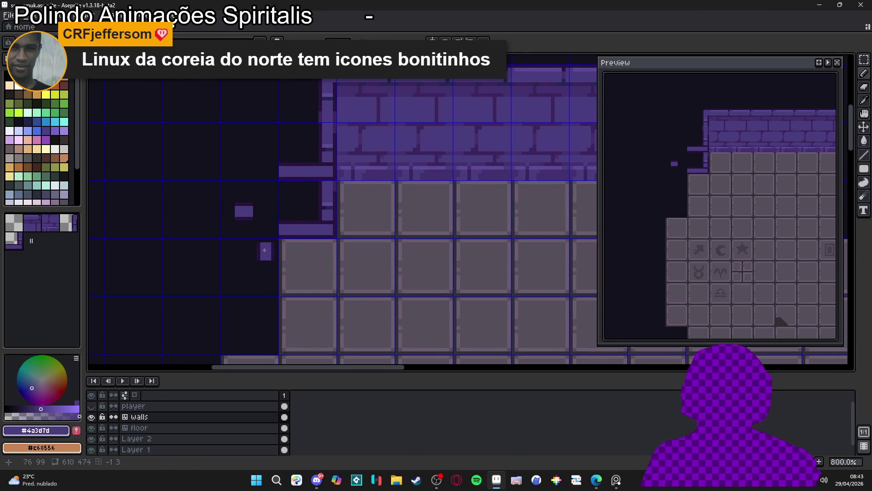
scroll(264, 249, up, 1)
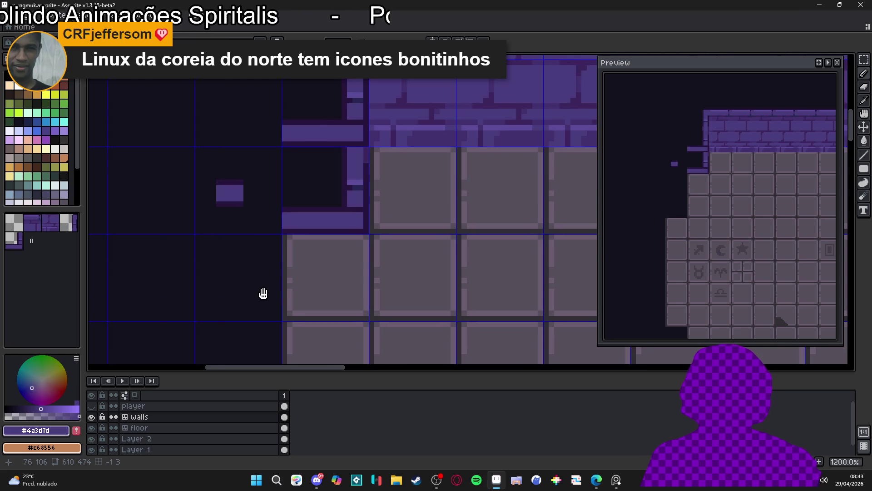
scroll(266, 293, down, 3)
scroll(265, 233, up, 3)
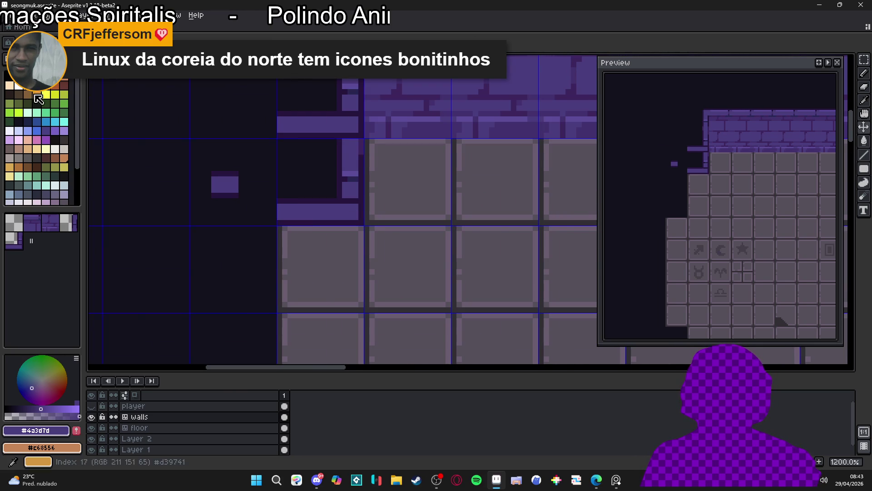
scroll(265, 216, down, 3)
Step: Undo the purple ledge bars and stray pencil pixels, keeping the small square
key(ctrl+z)
key(ctrl+z)
key(ctrl+z)
key(v)
key(ctrl+z)
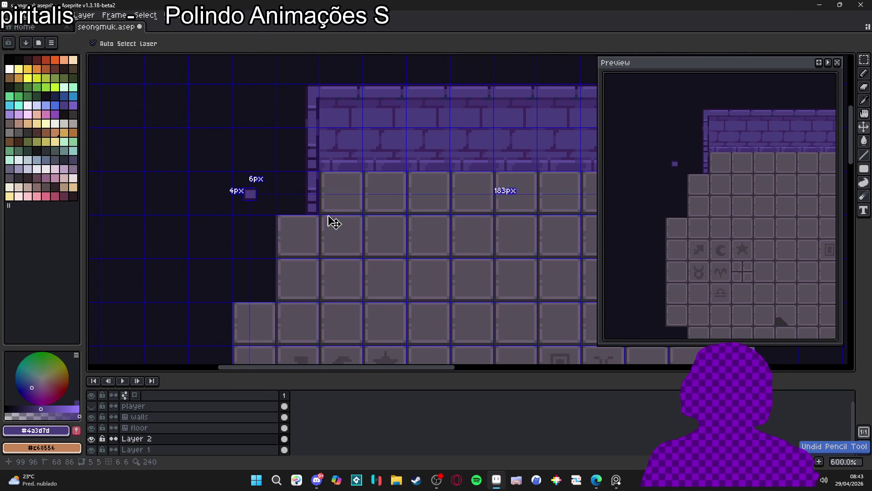
key(ctrl+z)
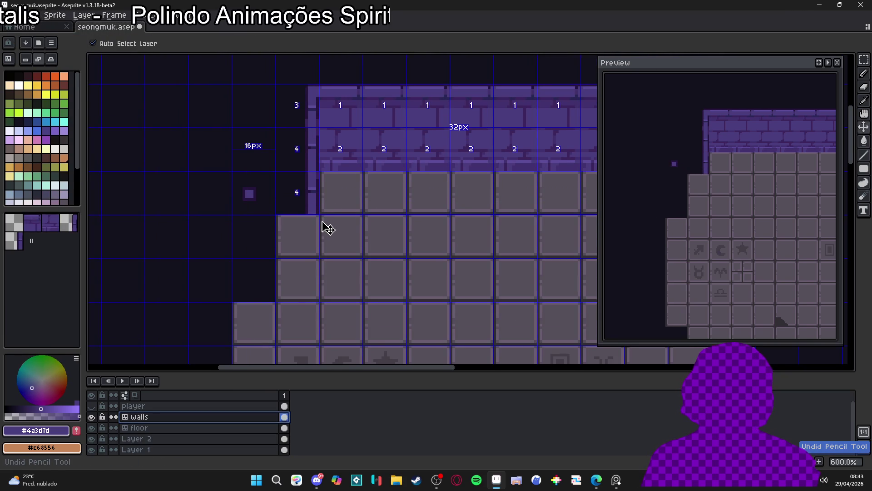
key(b)
scroll(297, 148, down, 3)
scroll(321, 165, up, 2)
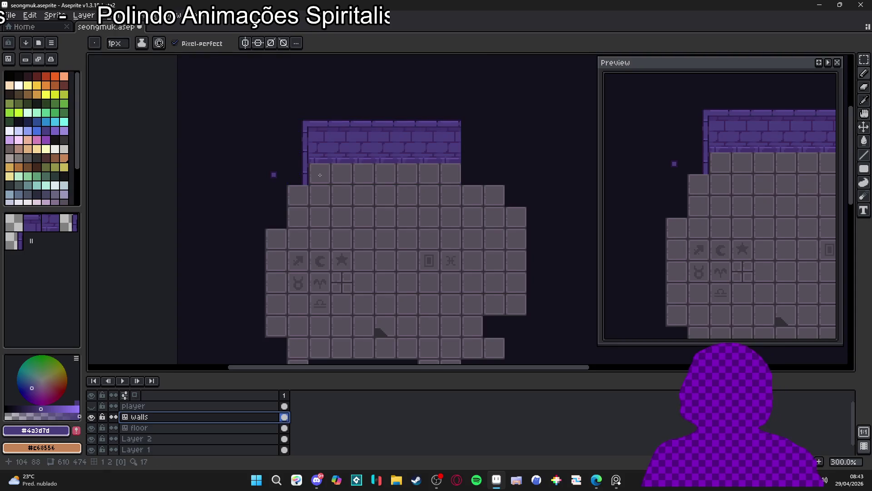
Step: Switch back to the pencil, pick the green palette colour and centre the wall in view
key(b)
click(55, 112)
scroll(302, 174, up, 3)
scroll(302, 174, up, 2)
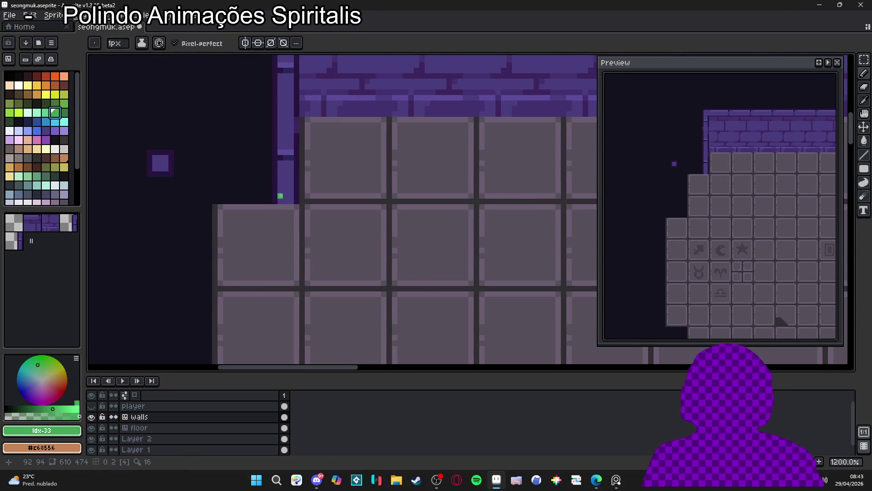
scroll(313, 231, down, 4)
drag(313, 230, 302, 235)
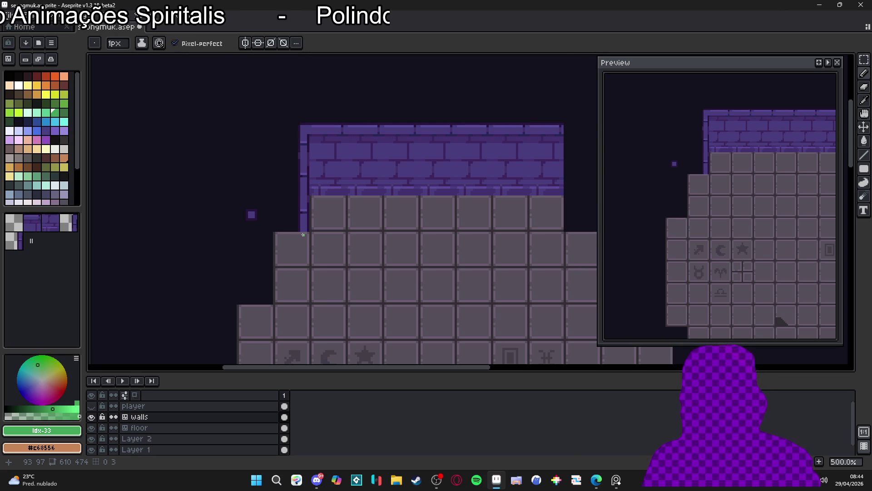
scroll(361, 194, up, 4)
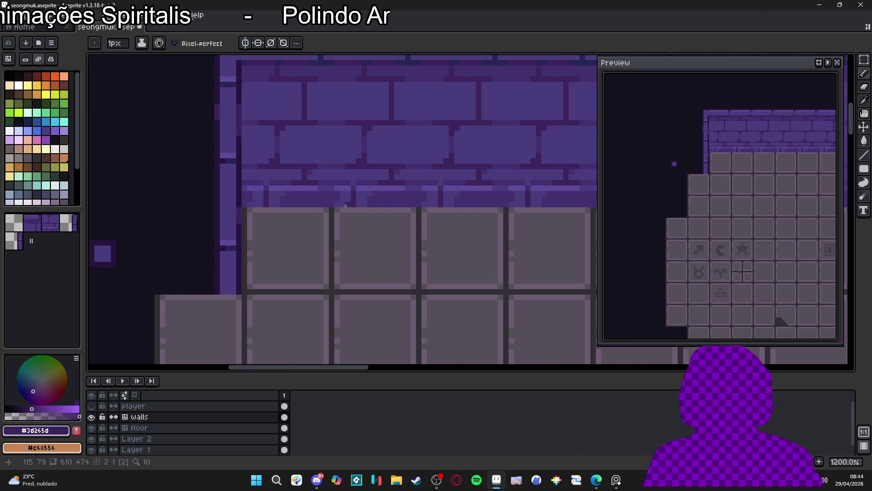
Step: Draw a line along the wall's bottom edge, change the tile editing mode, then undo the line
click(345, 205)
drag(256, 197, 256, 196)
scroll(91, 213, down, 3)
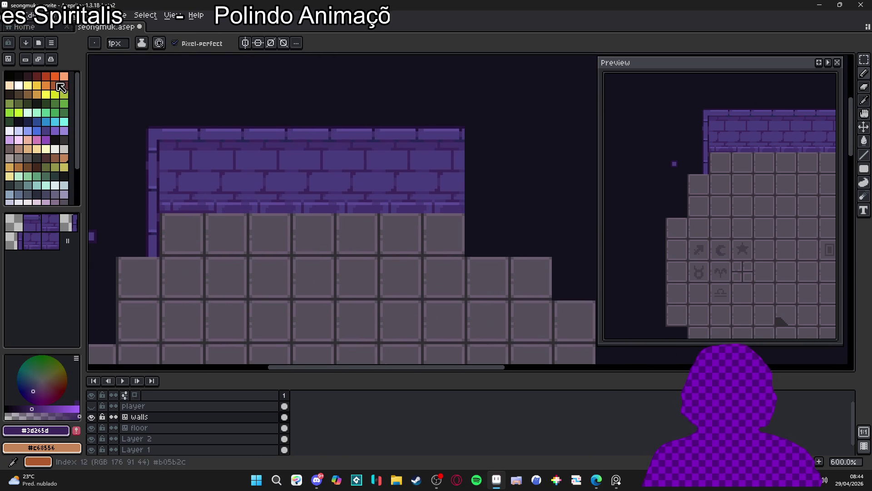
click(25, 59)
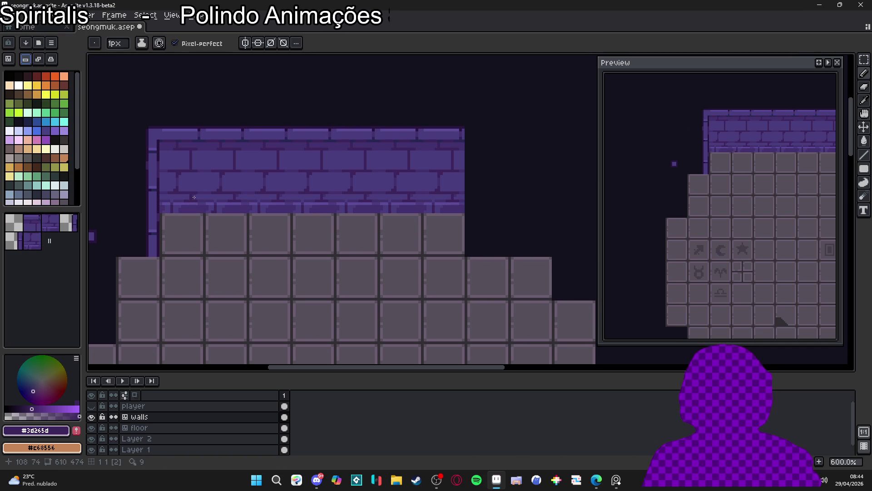
key(ctrl+z)
scroll(193, 211, up, 3)
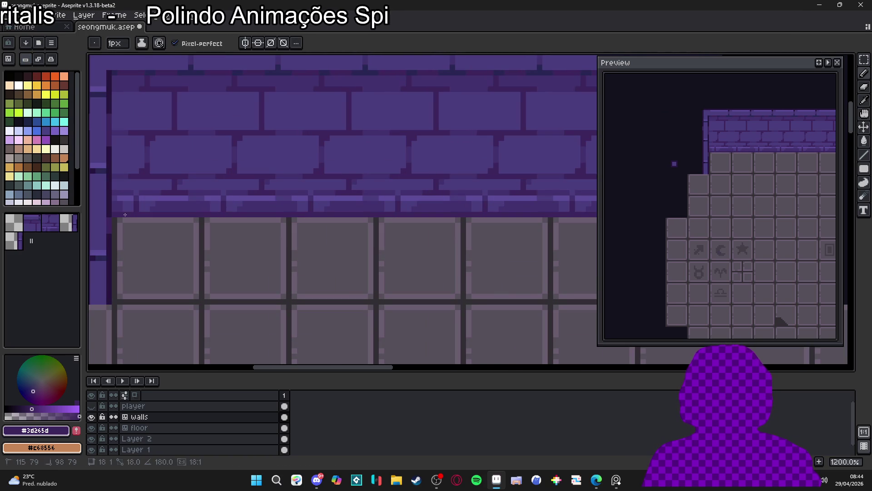
scroll(218, 214, down, 4)
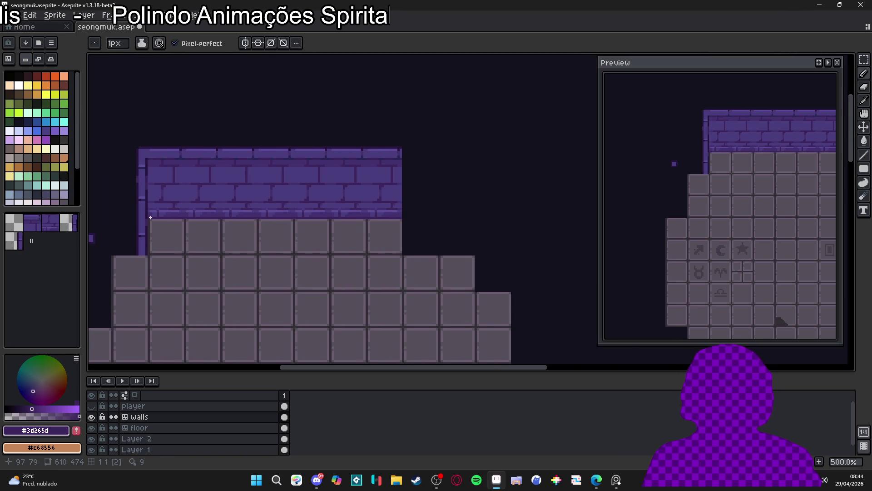
Step: With the tile grid shown, draw a 2px #43316d line down the wall's left edge
key(ctrl+apostrophe)
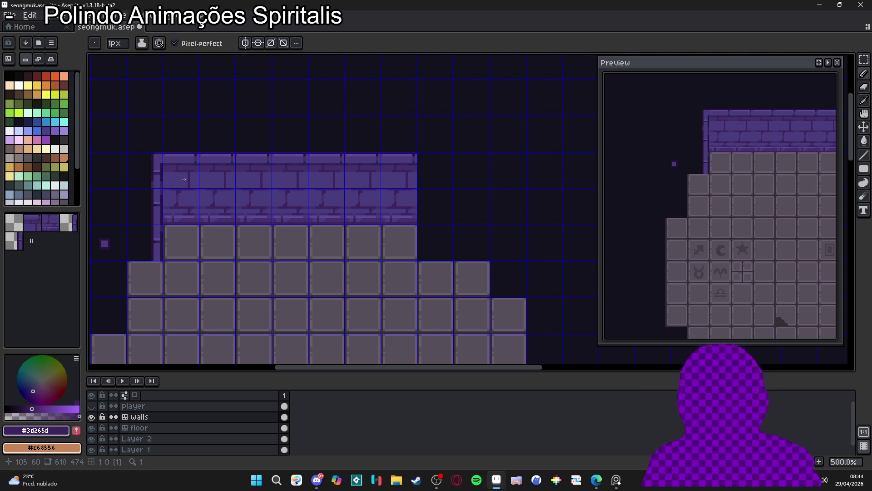
scroll(184, 180, up, 2)
alt+click(165, 162)
key(plus)
click(163, 175)
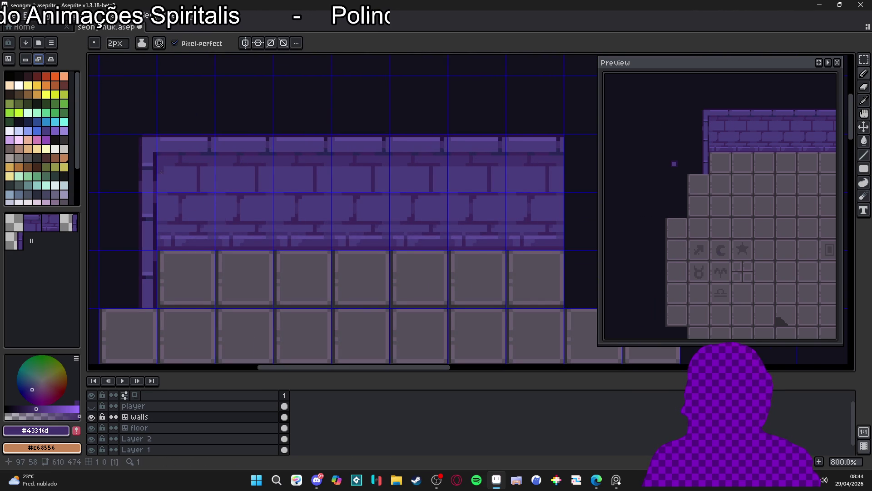
mouse_move(161, 171)
mouse_down()
mouse_move(161, 232)
mouse_move(172, 229)
mouse_up()
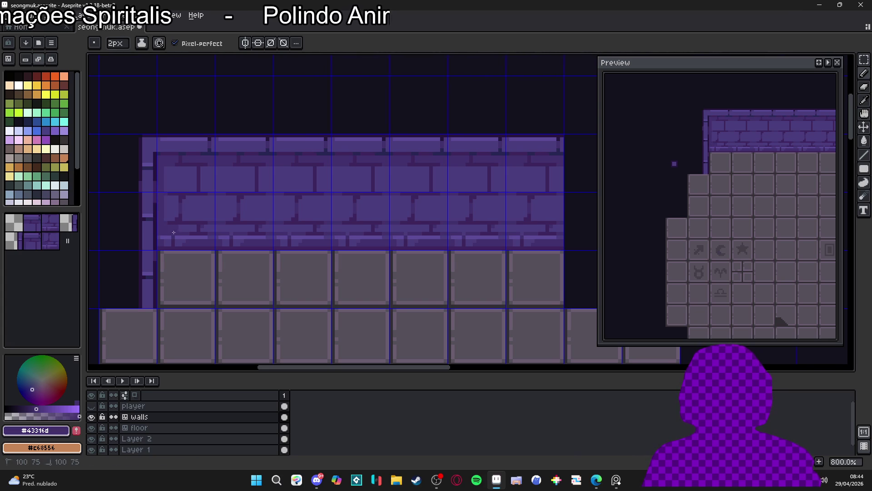
Step: Hide the tile grid overlay and zoom back out
scroll(179, 189, down, 1)
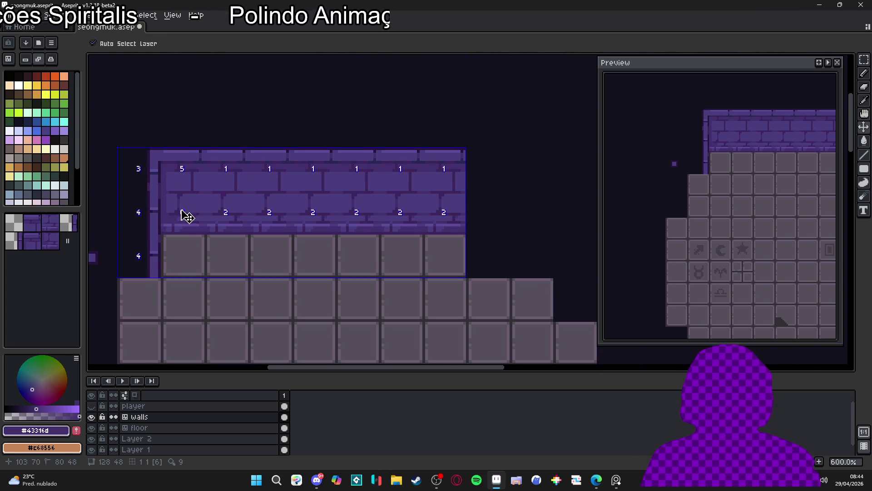
key(ctrl+apostrophe)
scroll(205, 311, down, 1)
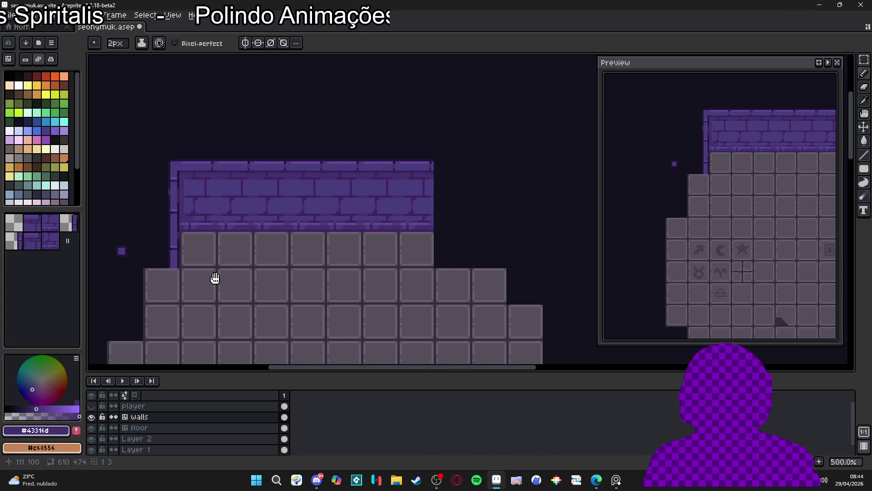
scroll(188, 249, down, 1)
drag(188, 249, 197, 247)
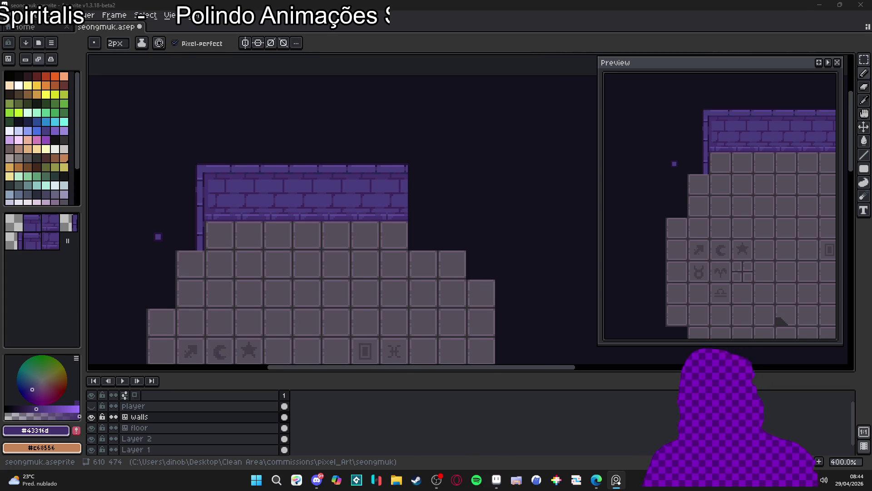
scroll(191, 228, down, 2)
scroll(218, 206, up, 3)
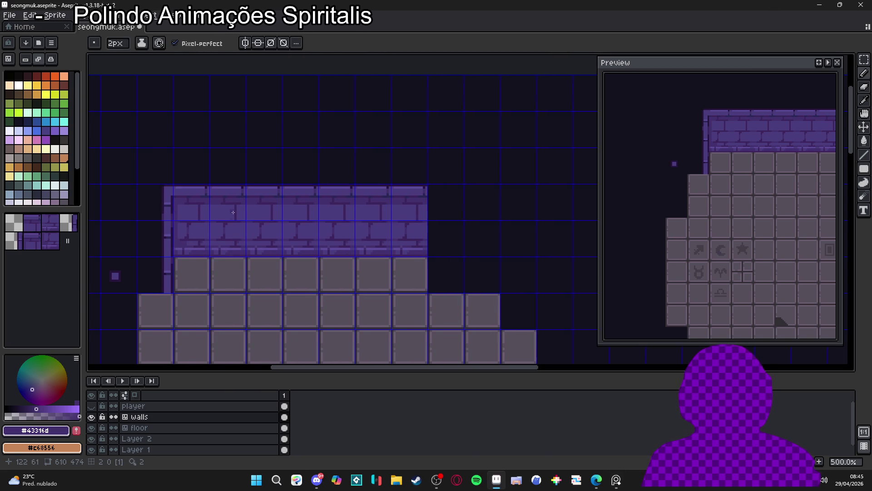
scroll(219, 190, up, 1)
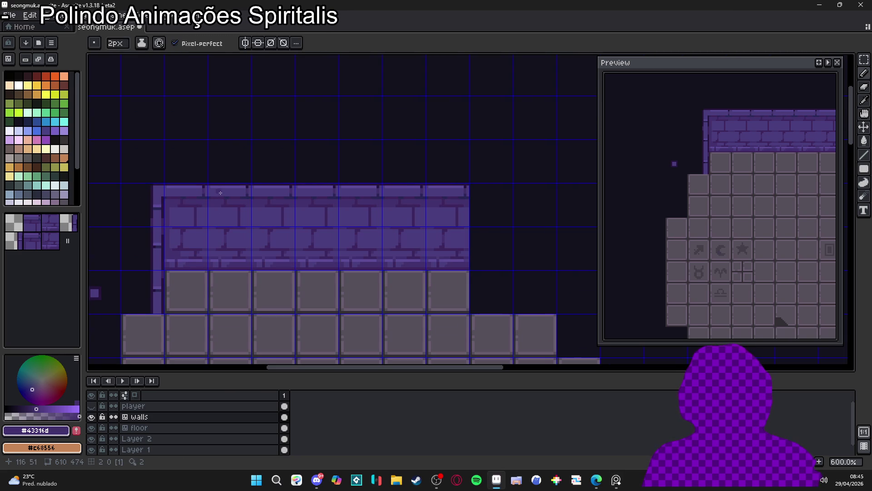
key(m)
scroll(220, 192, up, 2)
Step: Select the wall's top strip and try moving it down, then undo the move
scroll(190, 199, down, 1)
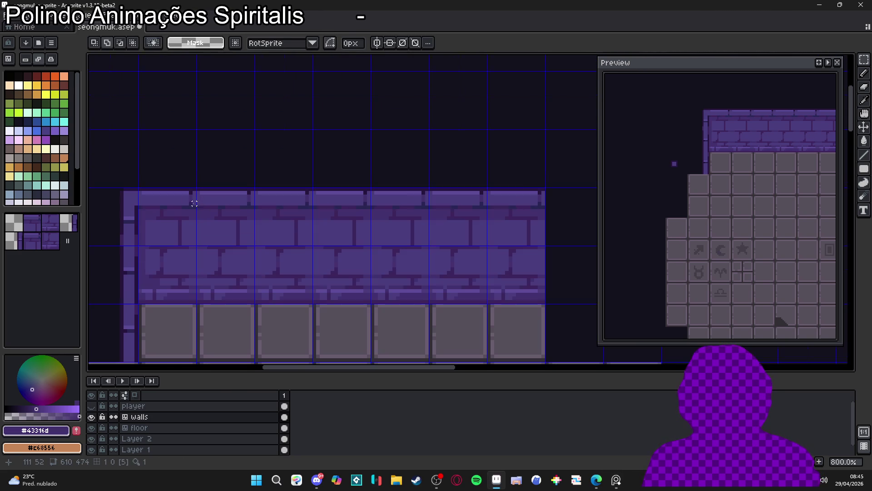
scroll(184, 200, up, 3)
mouse_move(170, 194)
mouse_down()
mouse_move(250, 213)
mouse_move(557, 217)
mouse_up()
mouse_move(343, 209)
mouse_down()
mouse_move(344, 227)
mouse_move(307, 235)
mouse_up()
key(Escape)
key(ctrl+d)
key(ctrl+z)
key(ctrl+z)
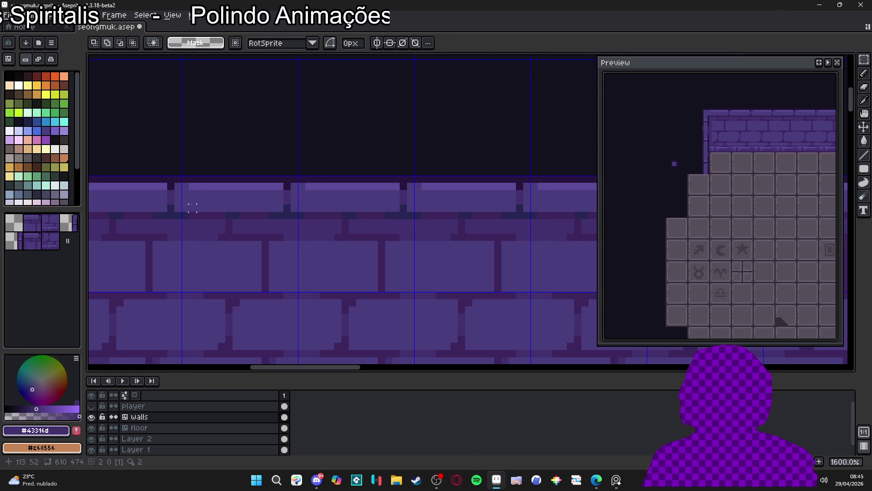
Step: Lower the 16x4 top strip by 3 pixels, commit it, and return to the Pencil
mouse_move(185, 193)
mouse_down()
mouse_move(298, 218)
mouse_move(267, 236)
mouse_up()
key(Return)
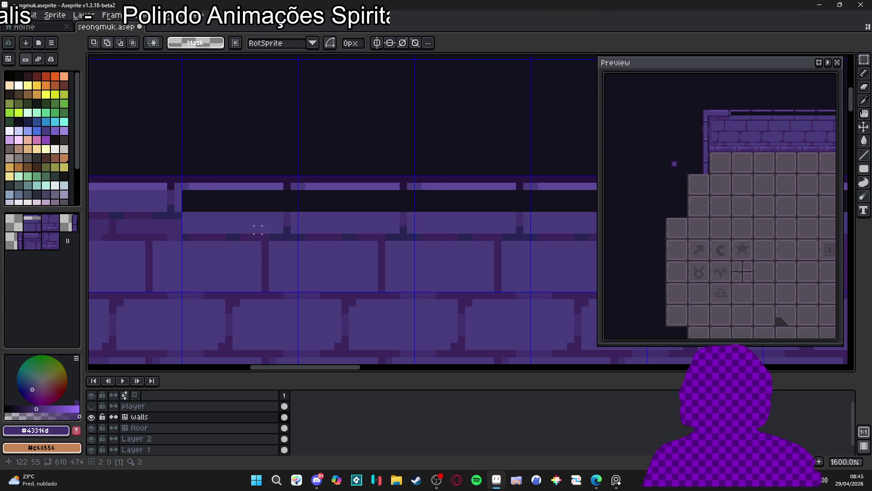
scroll(253, 227, down, 2)
scroll(232, 207, up, 2)
drag(239, 199, 135, 224)
drag(185, 214, 190, 238)
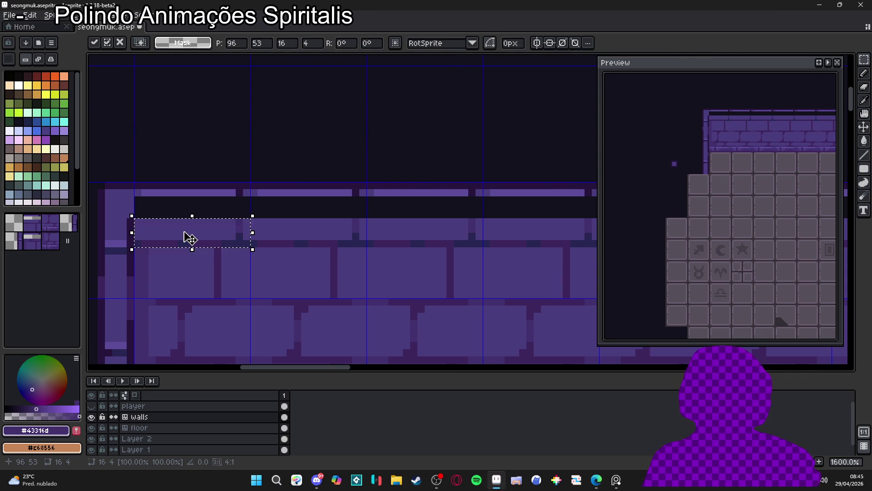
key(Return)
scroll(191, 236, down, 3)
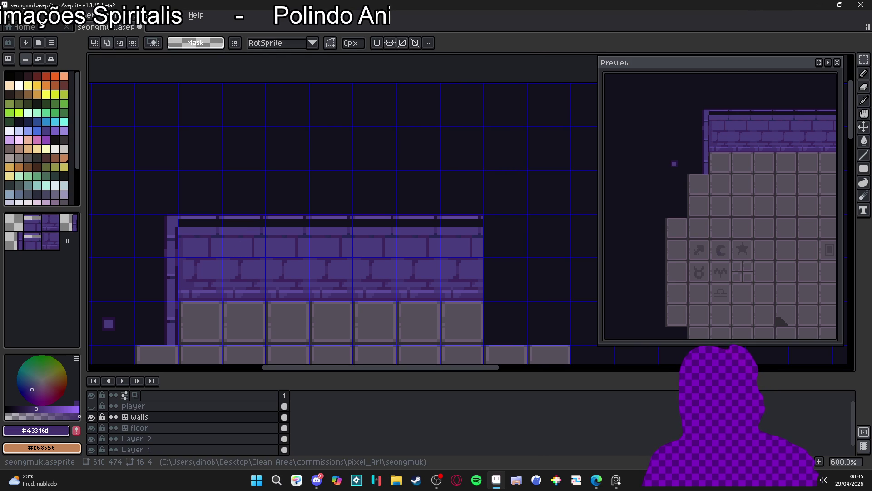
scroll(253, 238, up, 1)
key(b)
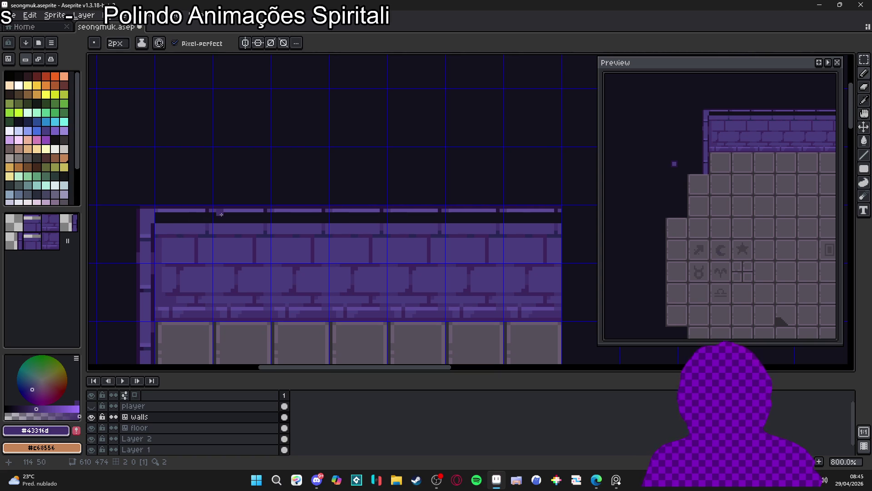
Step: Eyedrop the light purple #5c4c99 and paint the cap bar over the dark gap
scroll(261, 211, up, 2)
alt+click(263, 209)
click(262, 221)
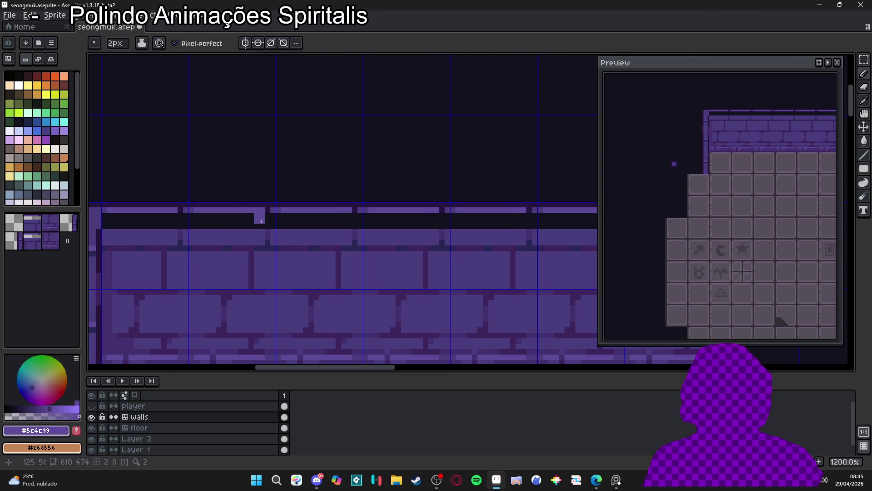
mouse_move(261, 221)
mouse_down()
mouse_move(183, 225)
mouse_move(204, 213)
mouse_move(271, 212)
mouse_move(279, 228)
mouse_up()
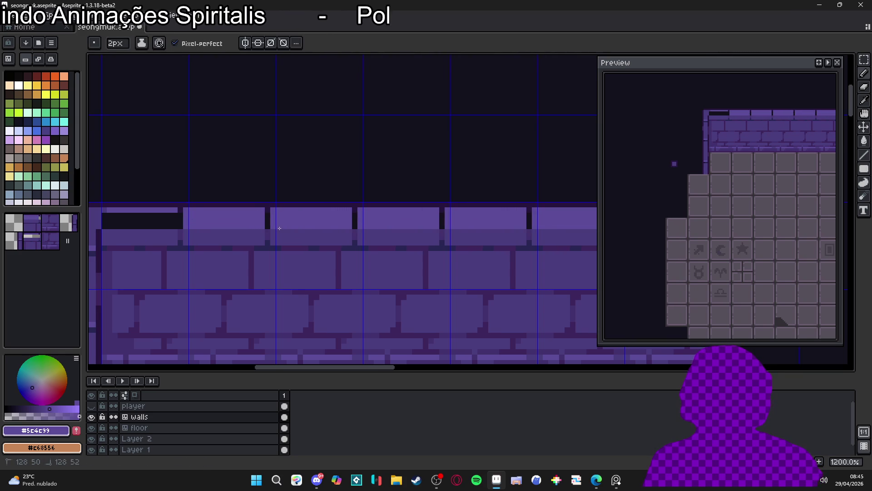
scroll(279, 228, down, 4)
scroll(280, 225, up, 4)
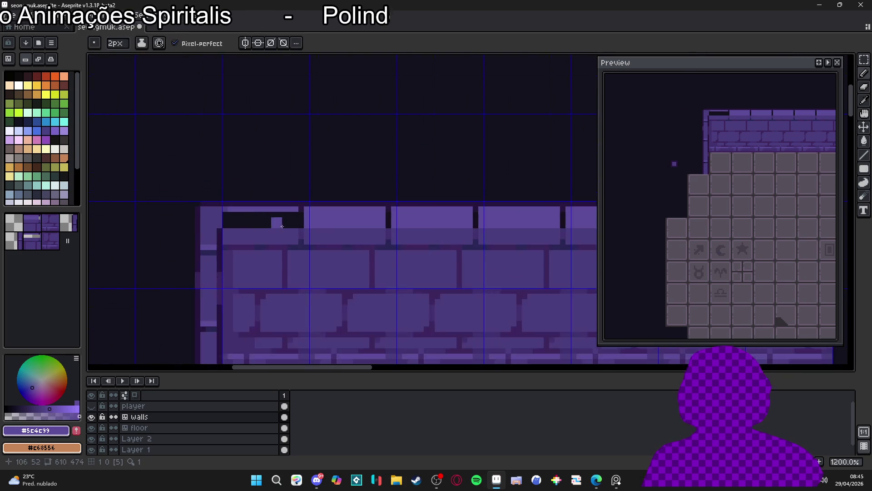
scroll(280, 226, up, 2)
mouse_move(309, 219)
mouse_down()
mouse_move(161, 219)
mouse_move(175, 205)
mouse_move(317, 207)
mouse_up()
Step: With a 1px pencil, eyedrop dark purple and dot seam pixels into the wall cap
key(minus)
alt+click(317, 207)
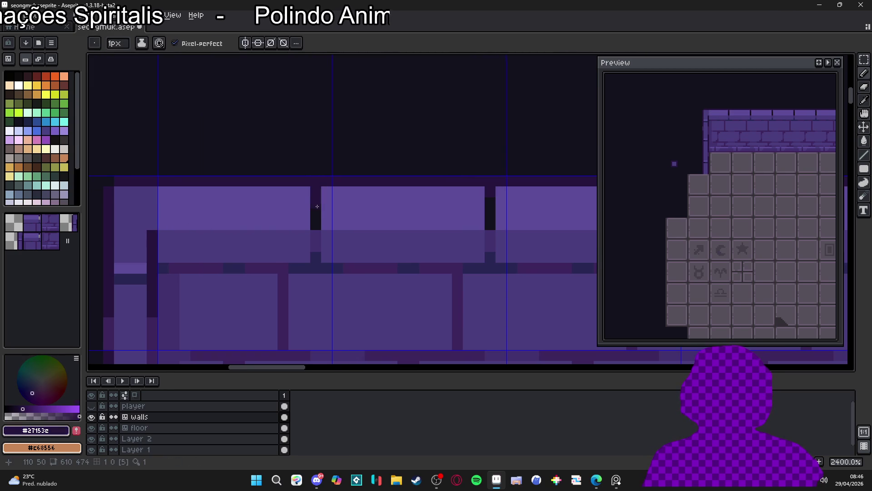
scroll(331, 233, down, 6)
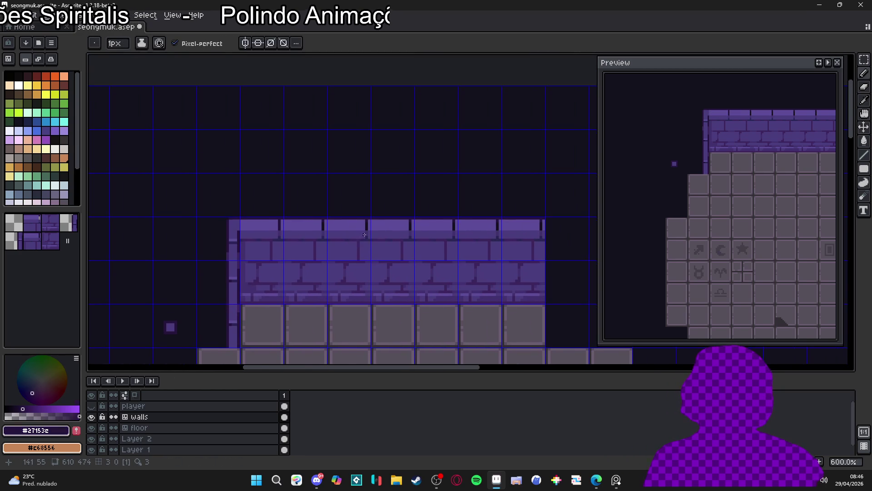
scroll(384, 259, down, 1)
drag(384, 259, 363, 262)
scroll(364, 261, up, 8)
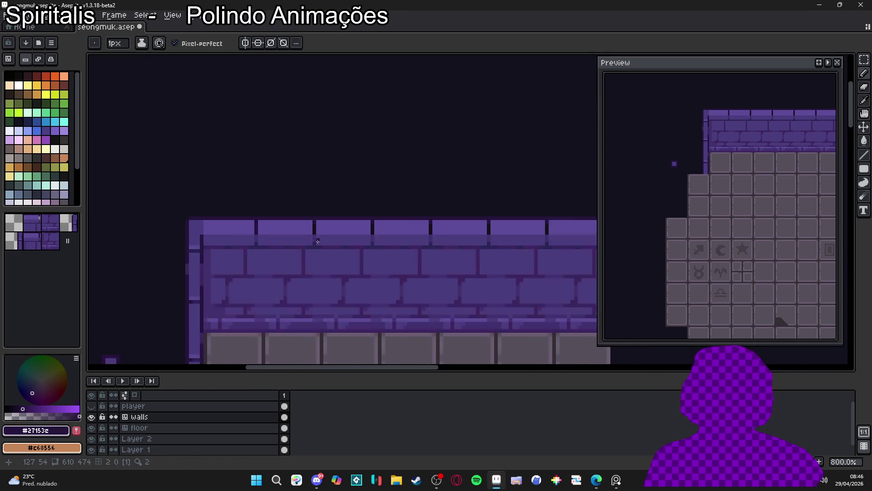
alt+click(310, 203)
click(303, 191)
click(303, 176)
click(303, 207)
scroll(319, 234, down, 3)
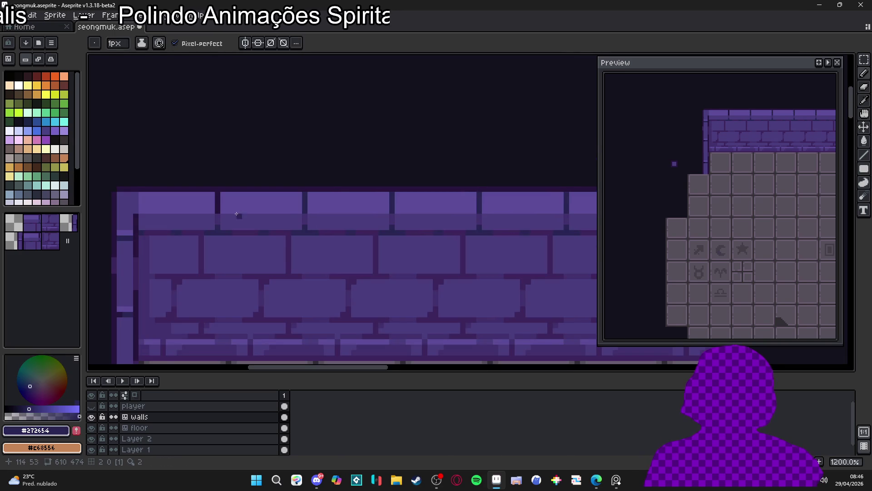
scroll(257, 222, up, 2)
scroll(221, 186, down, 3)
Step: Eyedrop the light purple again and paint the wall's top-left corner, then undo it
drag(123, 225, 185, 238)
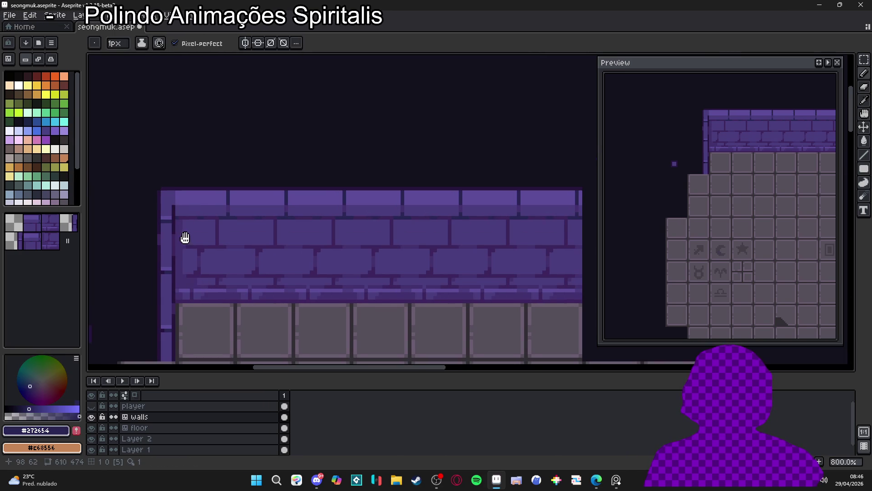
scroll(192, 205, down, 2)
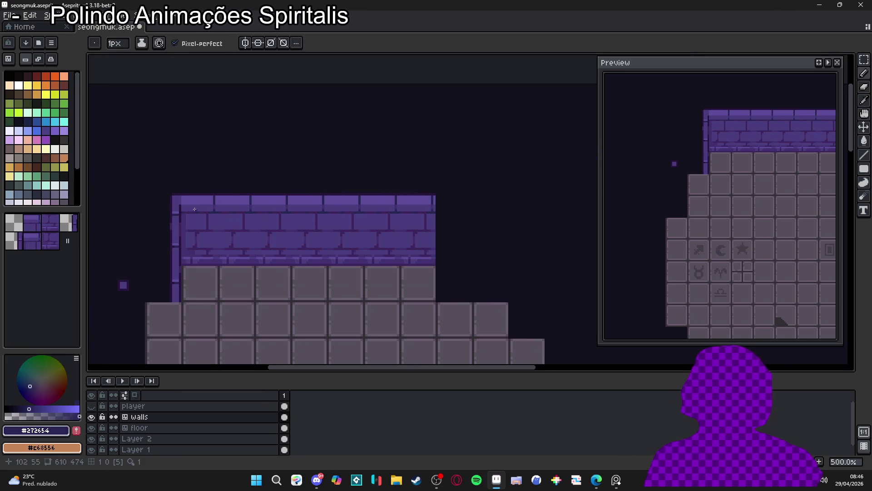
scroll(195, 202, up, 3)
alt+click(184, 195)
scroll(167, 198, up, 2)
mouse_move(167, 195)
mouse_down()
mouse_move(147, 196)
mouse_move(152, 175)
mouse_move(165, 178)
mouse_move(189, 159)
mouse_up()
key(ctrl+z)
Step: Lighten the dark pixels down the wall's left column with light purple
click(174, 193)
click(174, 183)
mouse_move(186, 223)
mouse_down()
mouse_move(184, 302)
mouse_move(178, 240)
mouse_up()
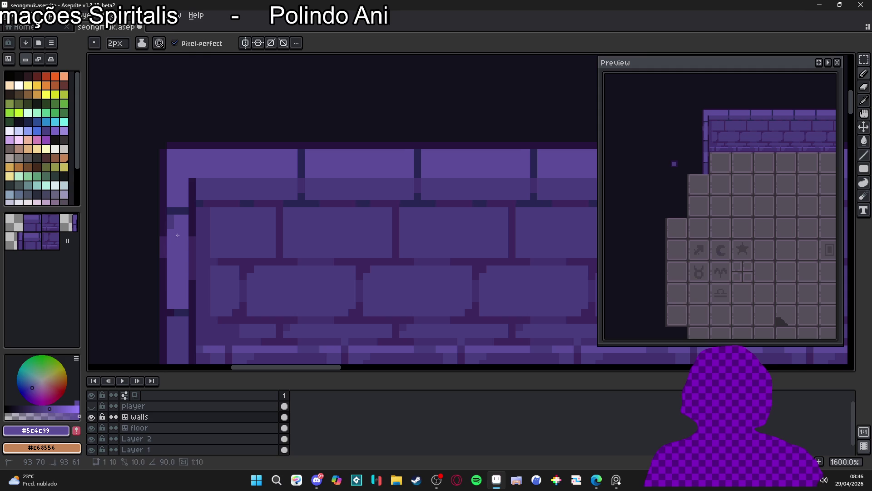
scroll(177, 240, down, 3)
scroll(194, 234, up, 3)
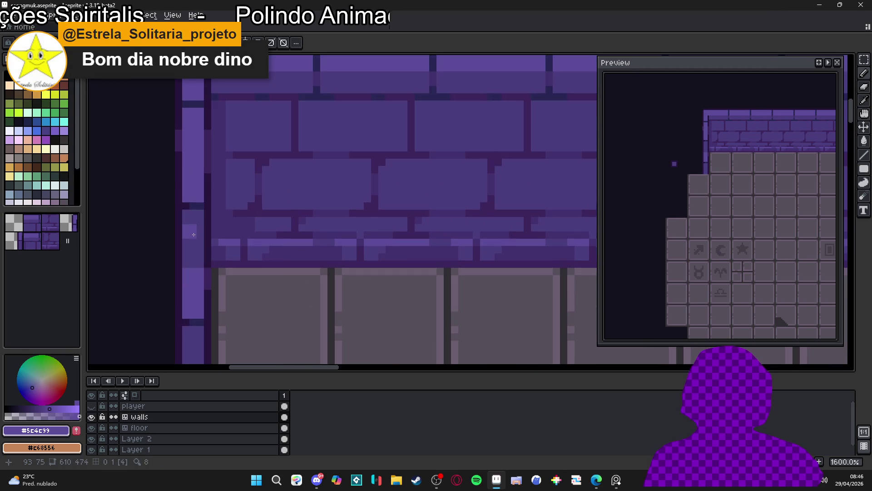
scroll(194, 234, up, 1)
mouse_move(193, 209)
mouse_down()
mouse_move(191, 281)
mouse_move(193, 219)
mouse_up()
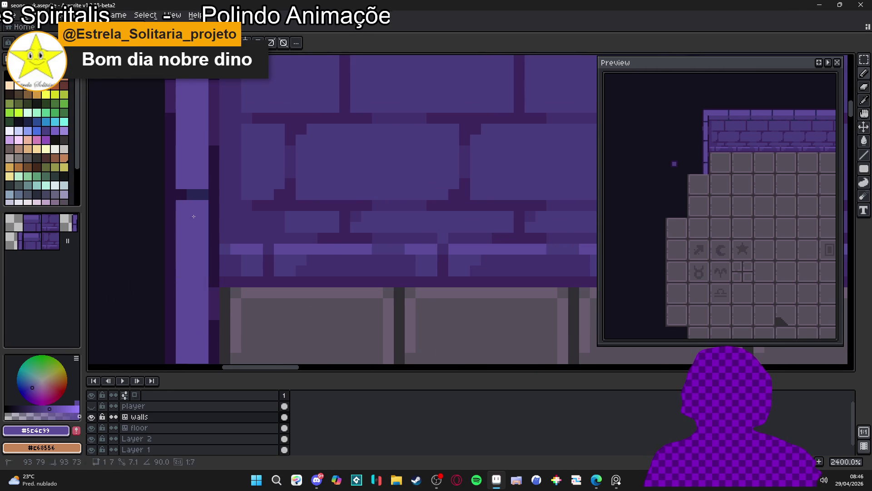
scroll(193, 219, down, 2)
scroll(173, 209, up, 1)
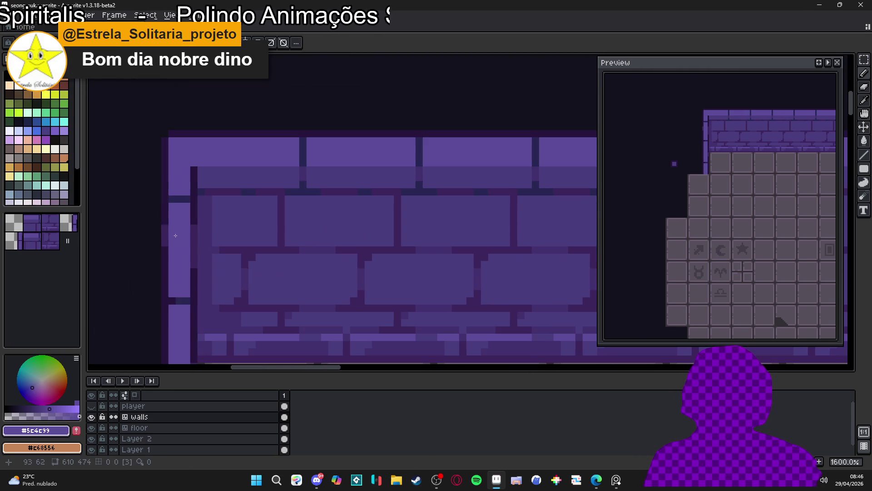
Step: Eyedrop the dark outline purple and toggle the tile grid on and off
alt+click(169, 207)
key(Tab)
scroll(171, 259, down, 3)
key(Tab)
scroll(172, 299, up, 1)
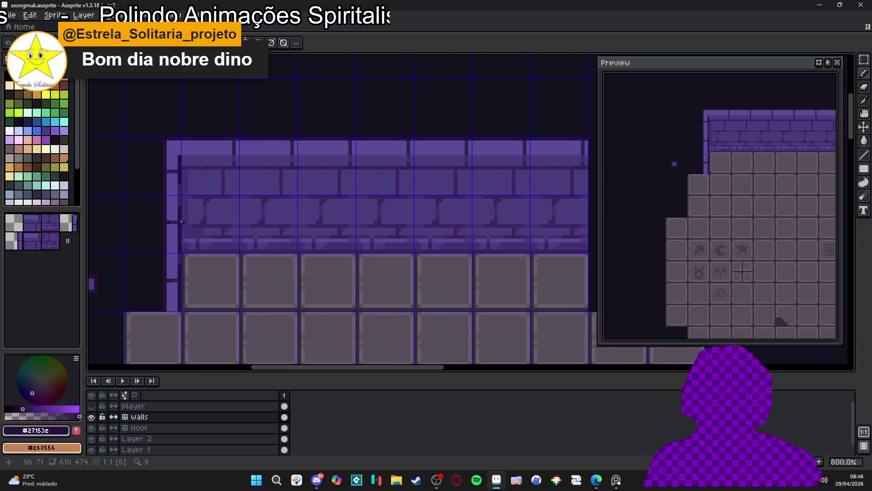
key(Tab)
scroll(165, 273, down, 1)
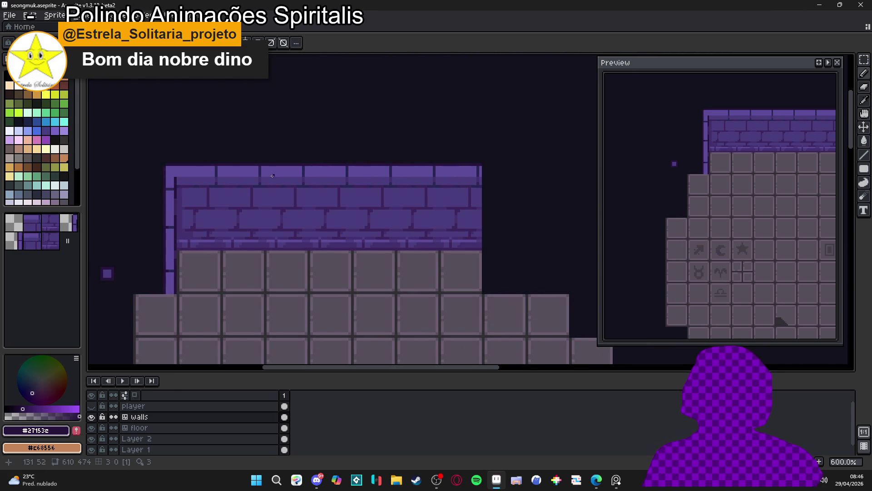
Step: Switch to editing individual pixels and sample the wall's dark purple
scroll(272, 177, up, 2)
scroll(268, 181, down, 2)
scroll(255, 191, up, 2)
scroll(257, 184, up, 1)
key(Tab)
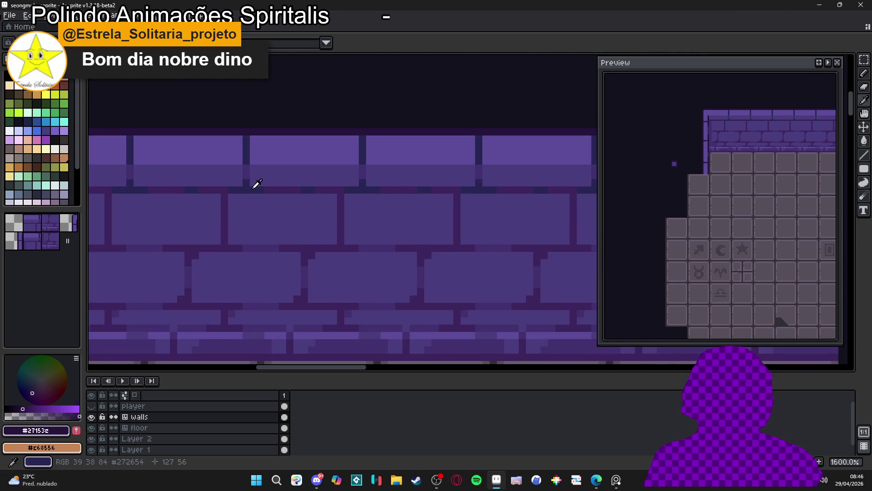
alt+click(253, 186)
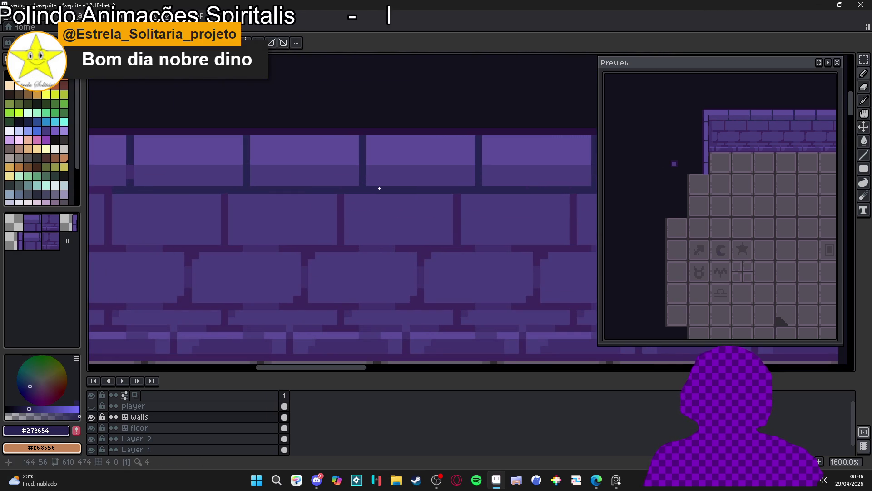
scroll(346, 195, down, 3)
scroll(317, 255, up, 2)
scroll(317, 254, up, 1)
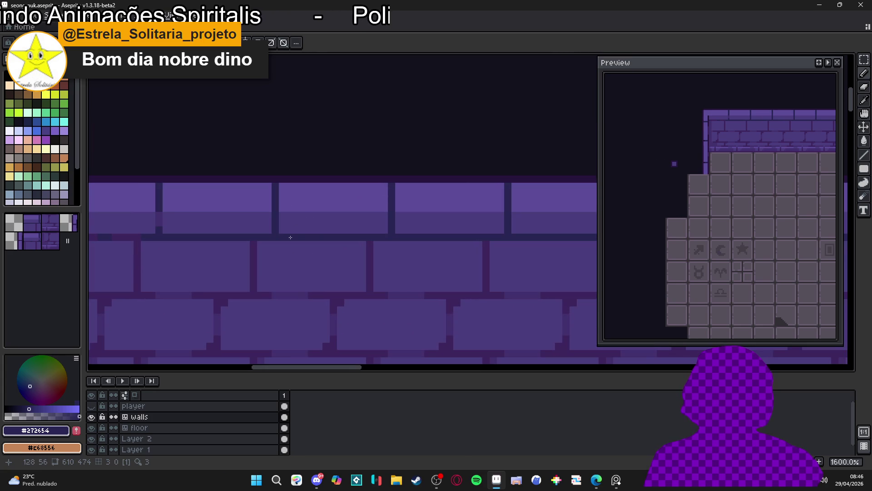
key(alt)
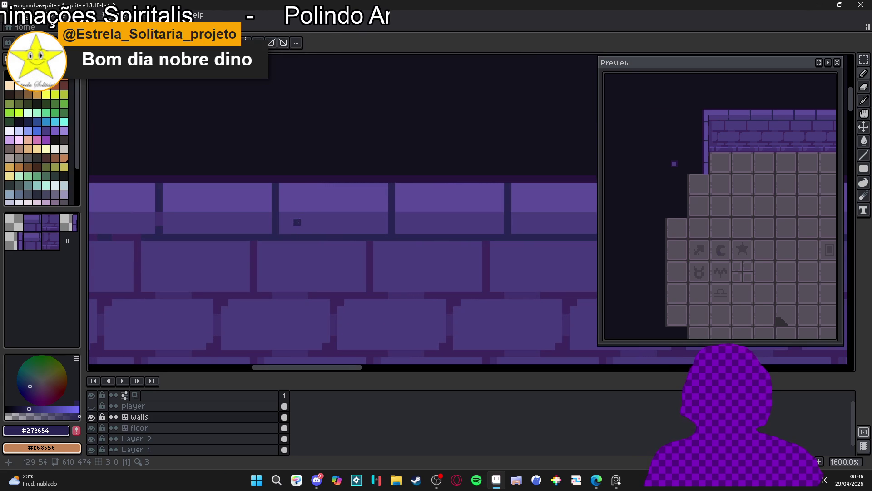
scroll(315, 226, down, 3)
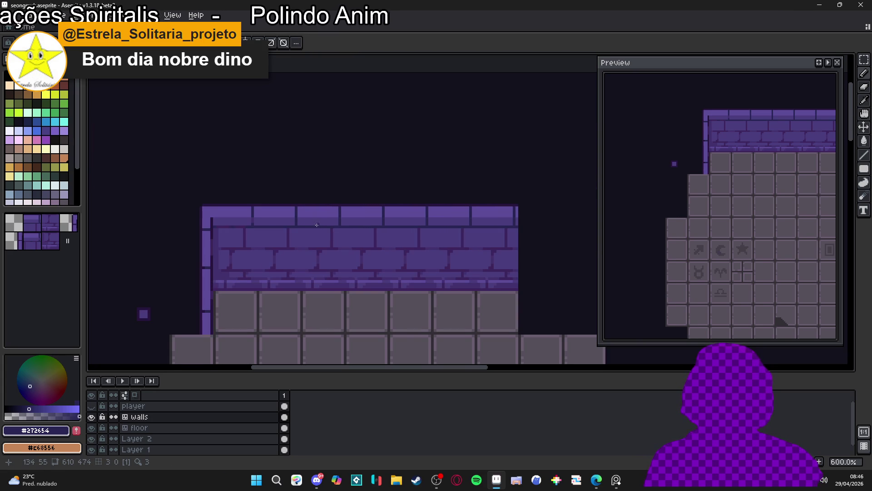
scroll(312, 222, down, 1)
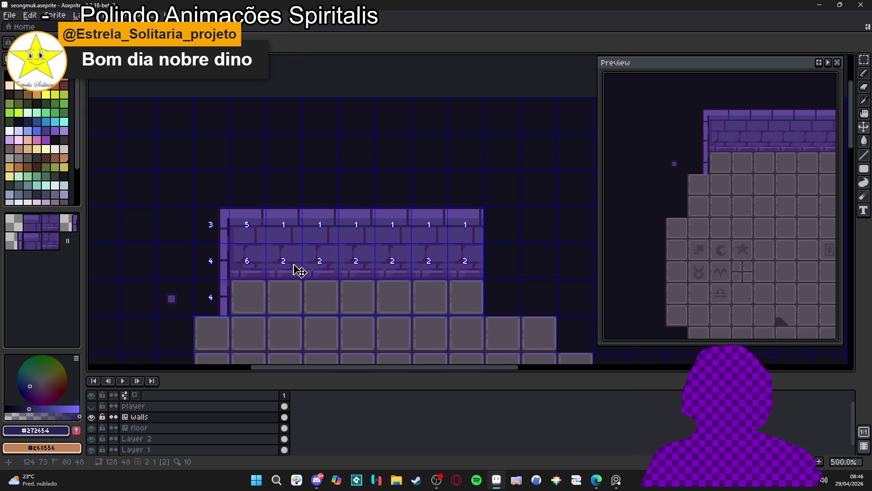
scroll(271, 213, up, 4)
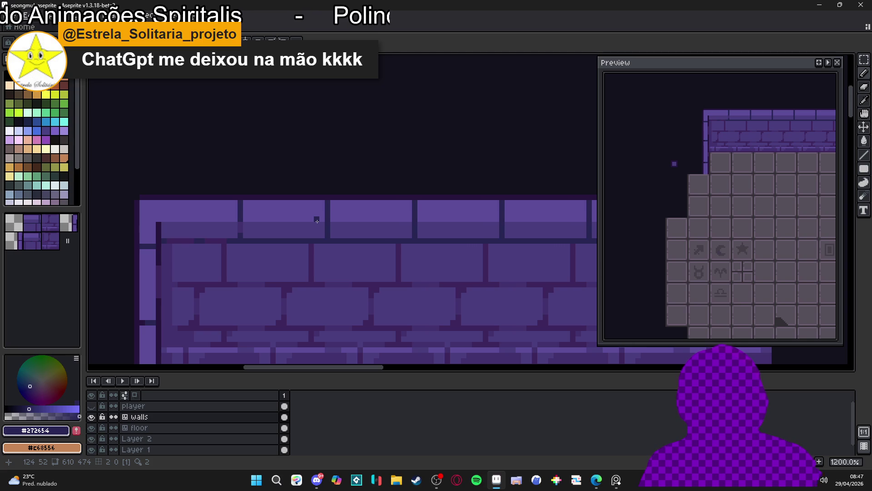
Step: Turn on the tile grid and pan along the wall's top brick row
drag(300, 236, 288, 241)
key(ctrl+apostrophe)
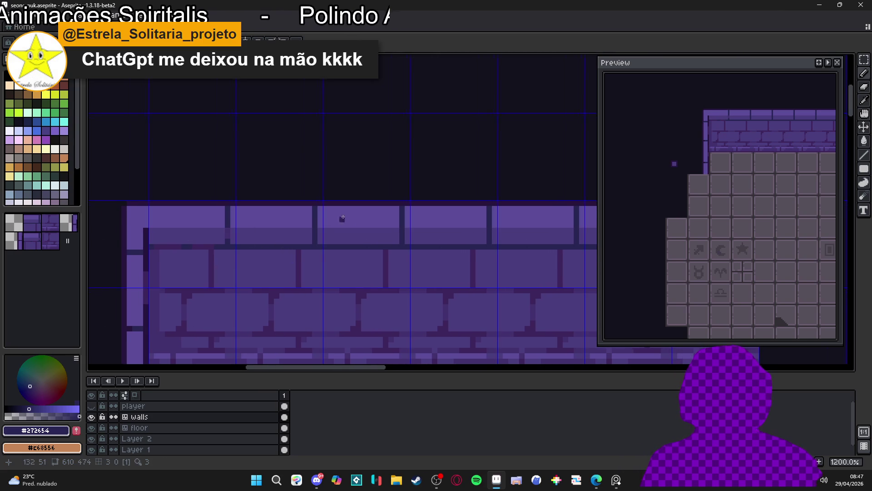
drag(347, 219, 323, 222)
scroll(299, 211, up, 1)
scroll(301, 213, down, 2)
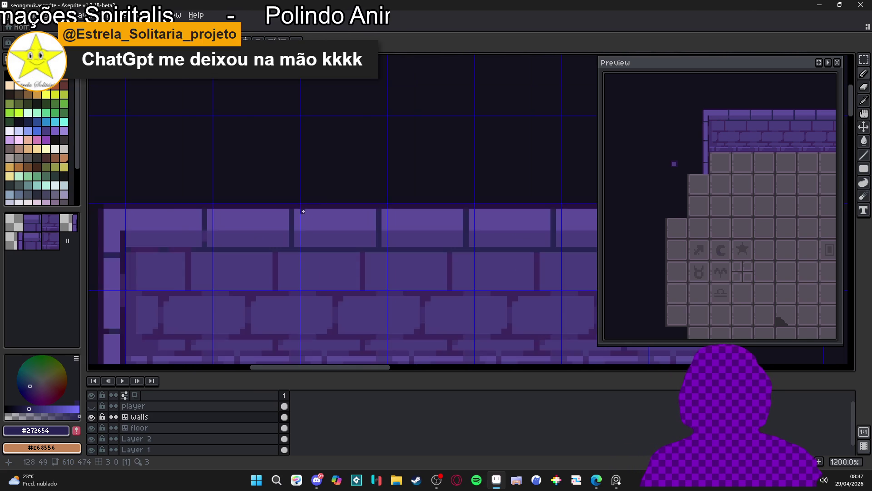
scroll(292, 227, up, 2)
Step: Undo a stray dark pixel, then recolour the seam pixels beneath the top bricks
click(302, 240)
key(ctrl+z)
key(ctrl+z)
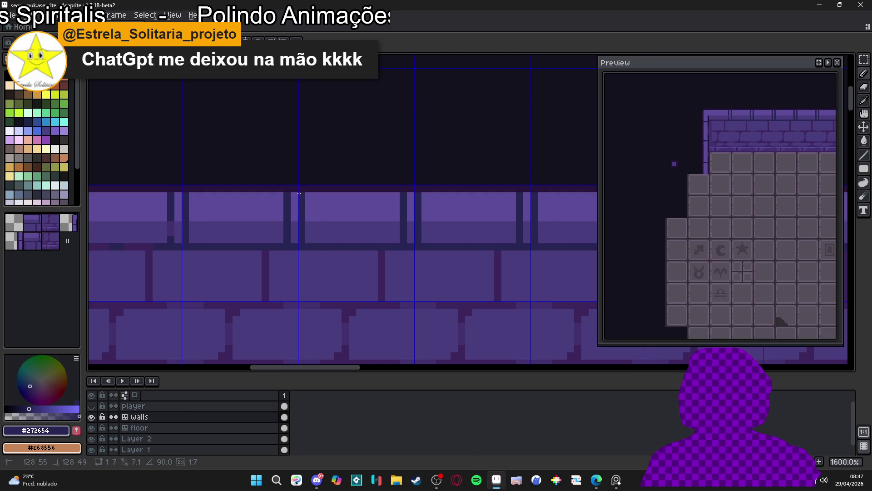
alt+click(298, 204)
click(287, 213)
shift+click(288, 195)
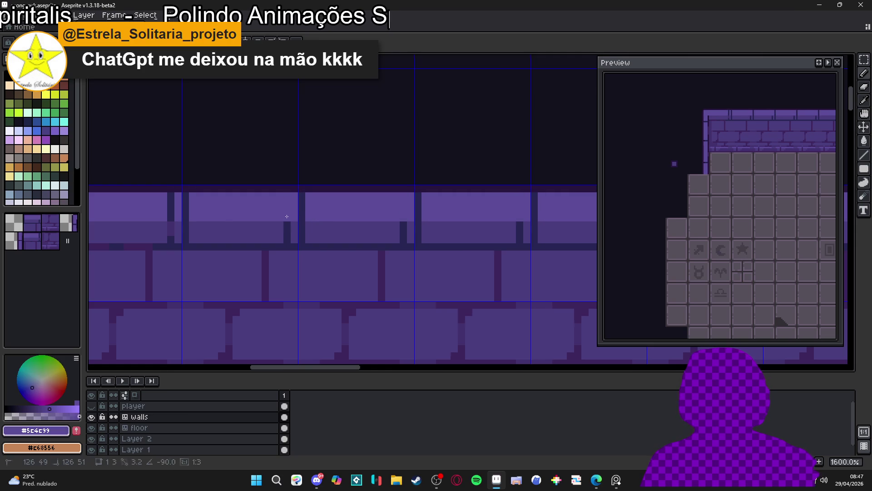
alt+click(293, 229)
click(286, 225)
shift+click(285, 238)
scroll(177, 234, down, 3)
scroll(176, 235, up, 3)
Step: Paint the left seam column up to the brick top in #5c4c99
click(166, 229)
click(166, 230)
alt+click(171, 205)
drag(166, 211, 165, 192)
Step: Zoom out and pan to bring the floor into view below the wall
scroll(165, 192, down, 3)
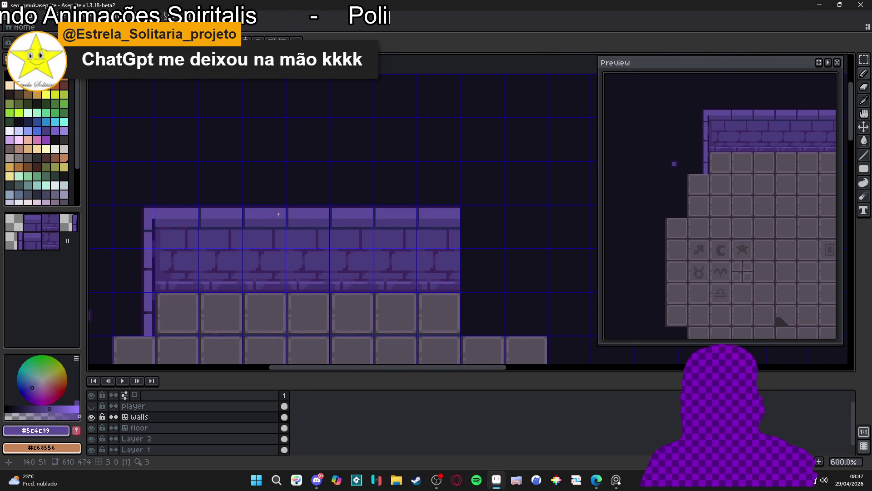
scroll(259, 224, up, 1)
scroll(267, 232, down, 2)
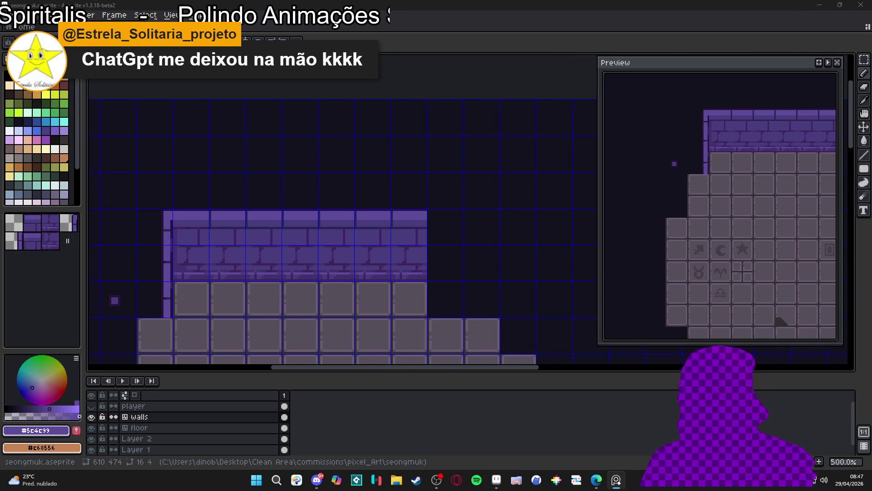
scroll(305, 219, up, 5)
scroll(304, 219, down, 1)
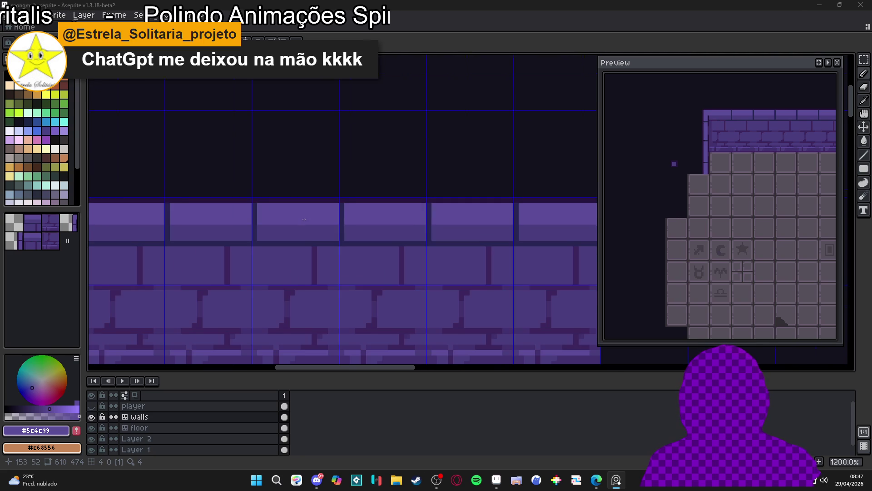
scroll(299, 221, down, 4)
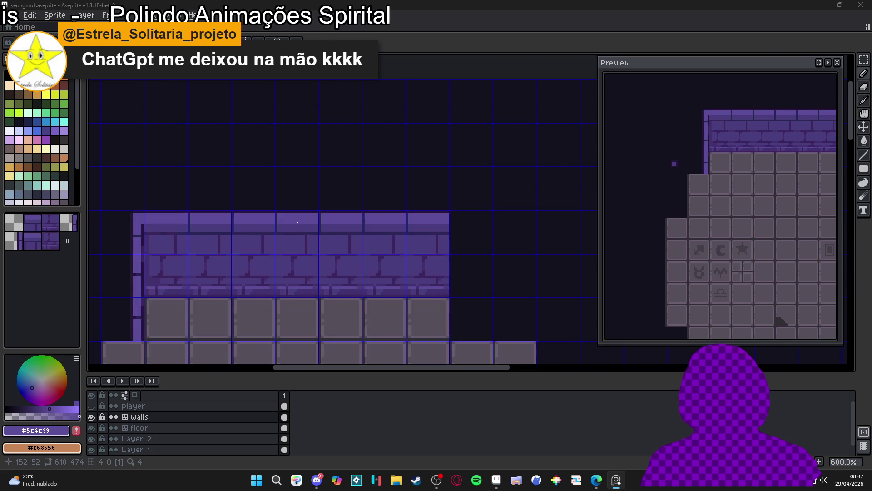
scroll(306, 235, up, 4)
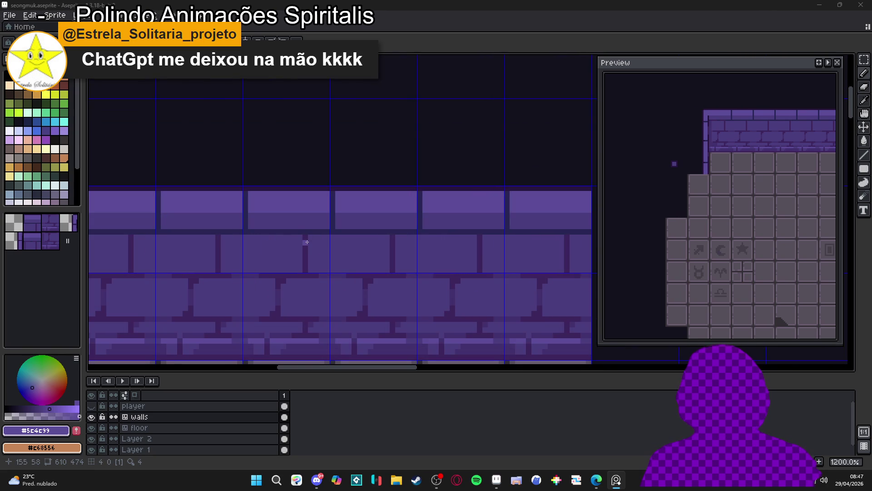
scroll(307, 241, down, 4)
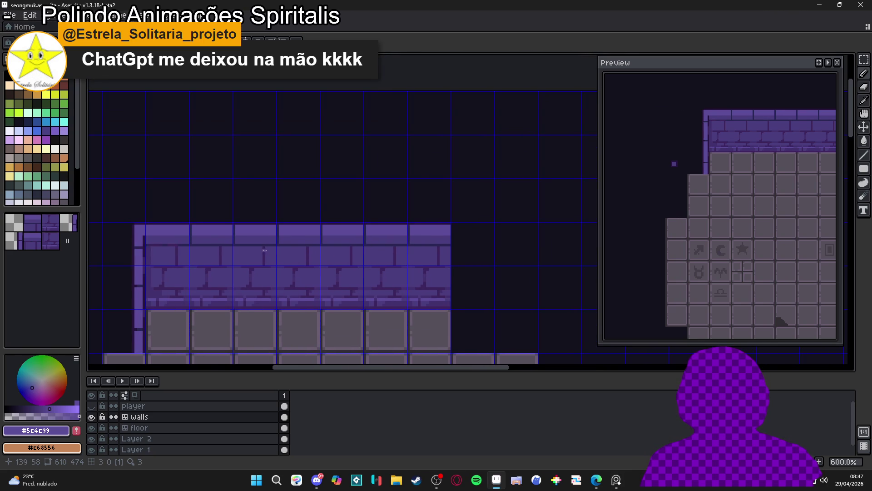
scroll(299, 232, up, 1)
scroll(299, 231, down, 1)
mouse_move(296, 243)
mouse_down()
mouse_move(301, 183)
mouse_move(322, 137)
mouse_up()
scroll(336, 127, down, 2)
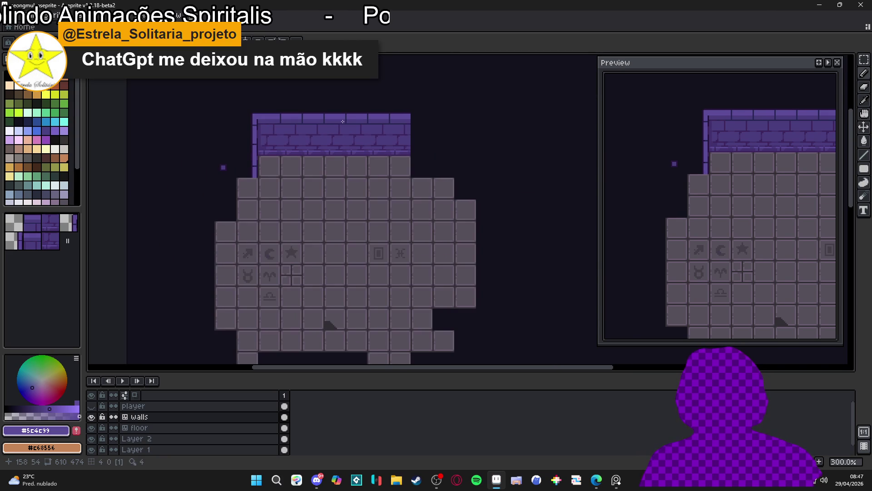
Step: Eyedrop the wall's mortar and brick purples #3d265d, #4a3d7d and #27153c
mouse_move(303, 121)
mouse_down()
mouse_move(283, 184)
mouse_move(298, 223)
mouse_up()
scroll(283, 191, up, 6)
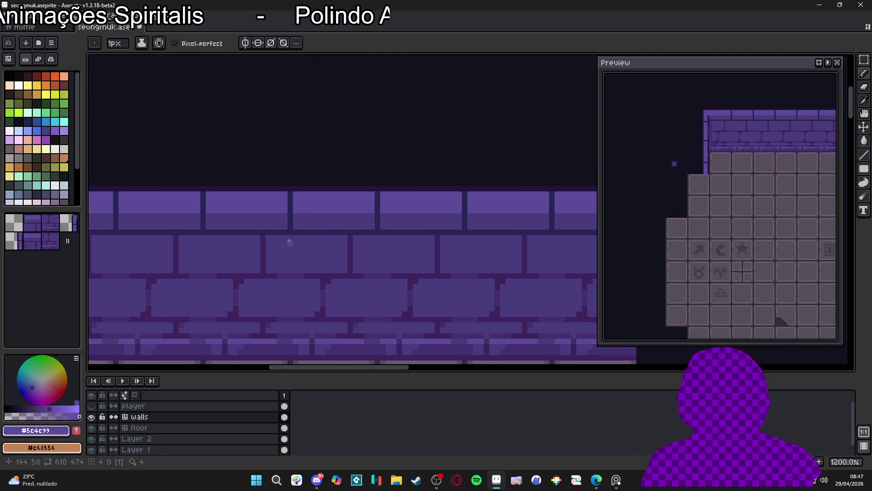
alt+click(292, 216)
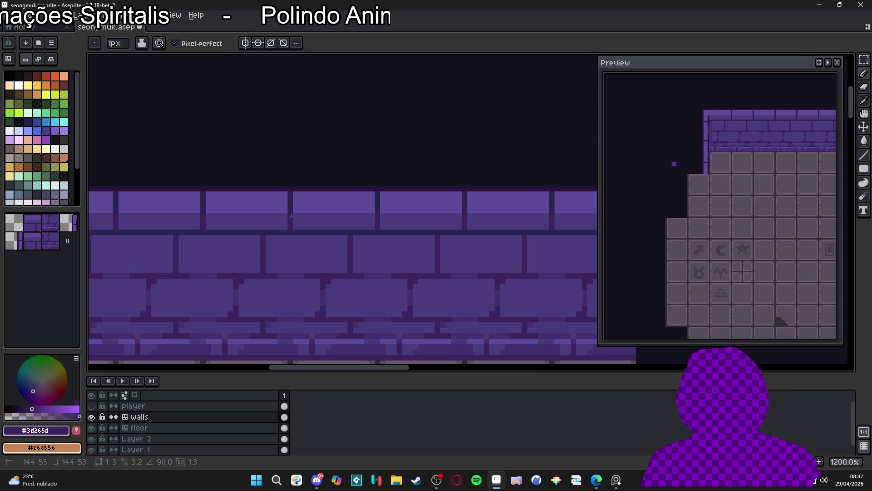
alt+click(292, 181)
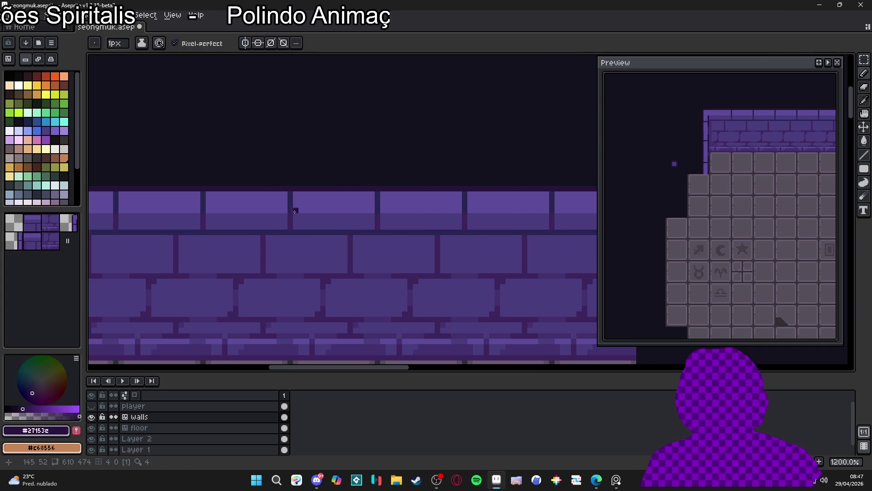
alt+click(291, 207)
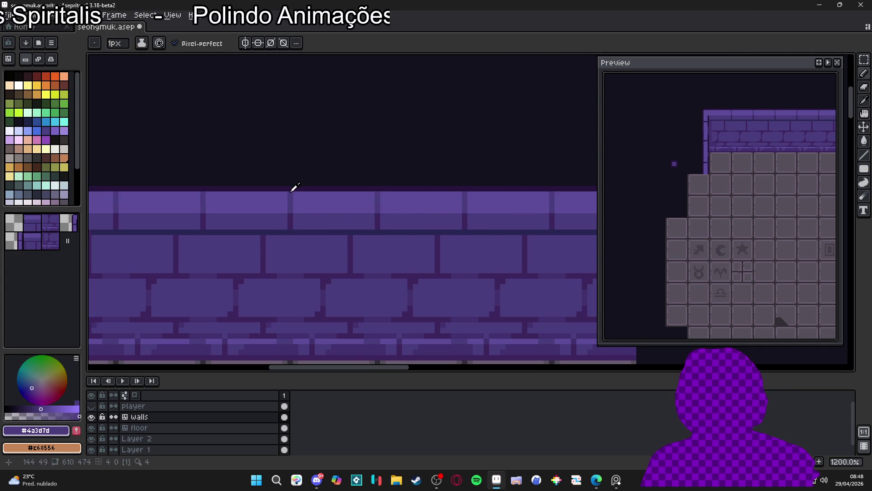
alt+click(290, 194)
Step: Choose the light purple brick colour Idx-48 from the palette
scroll(297, 187, down, 4)
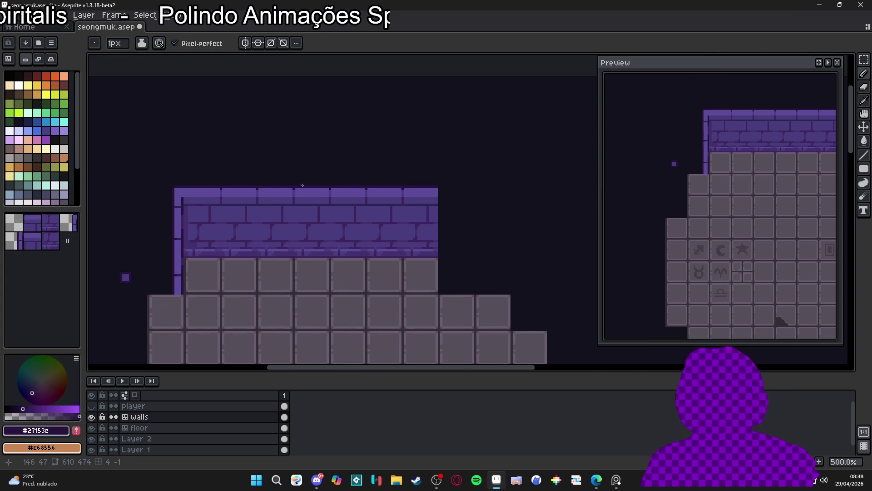
scroll(323, 241, up, 1)
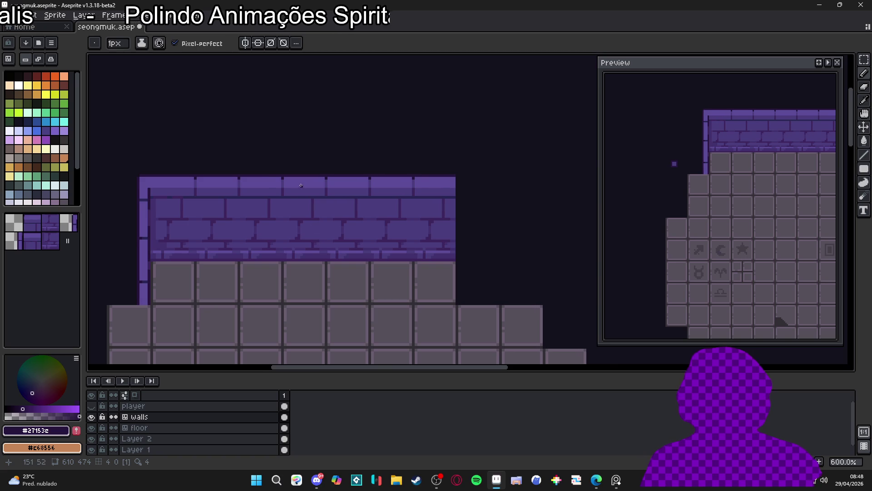
scroll(301, 185, up, 4)
alt+click(302, 187)
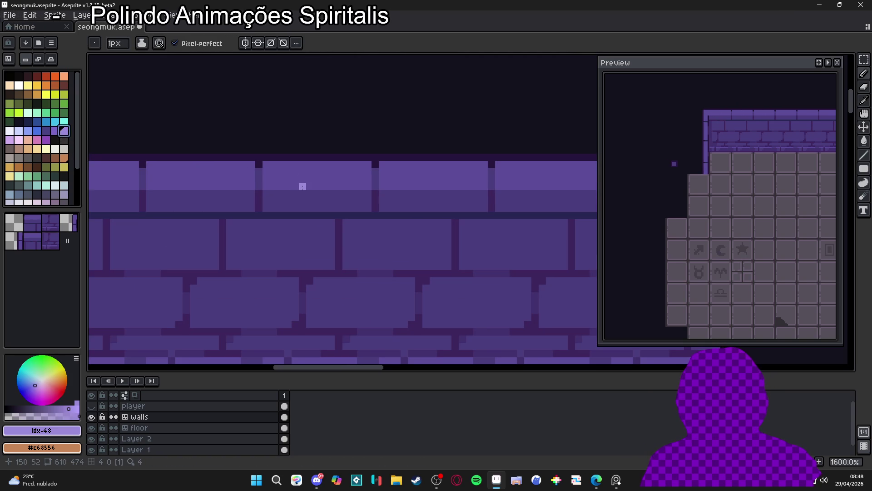
Step: Draw a light purple Idx-47 highlight line across the top brick row
key(9)
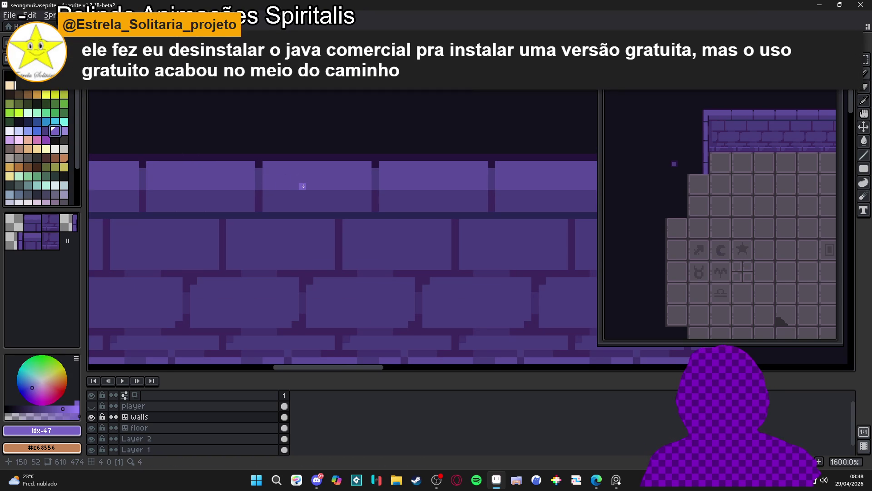
click(303, 186)
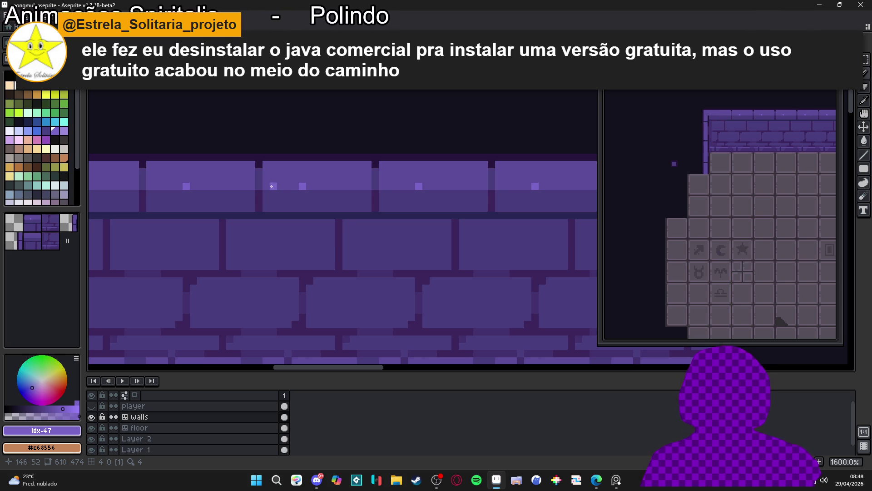
drag(266, 186, 369, 187)
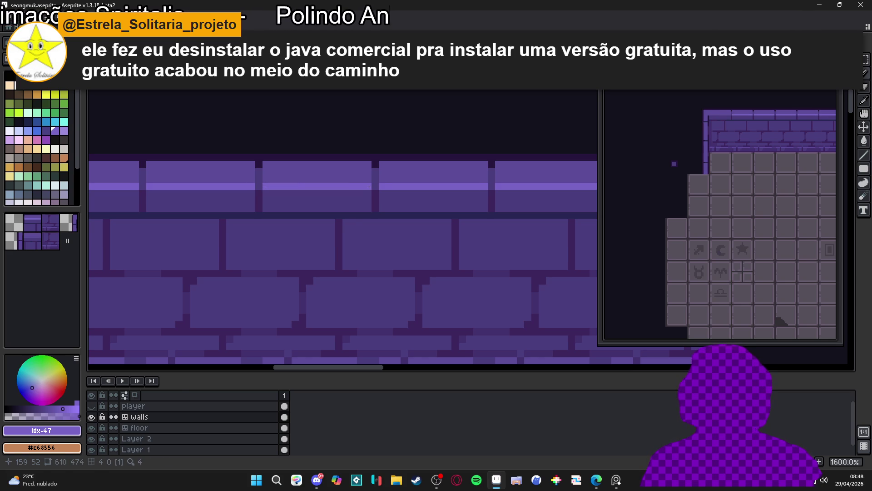
scroll(376, 182, down, 3)
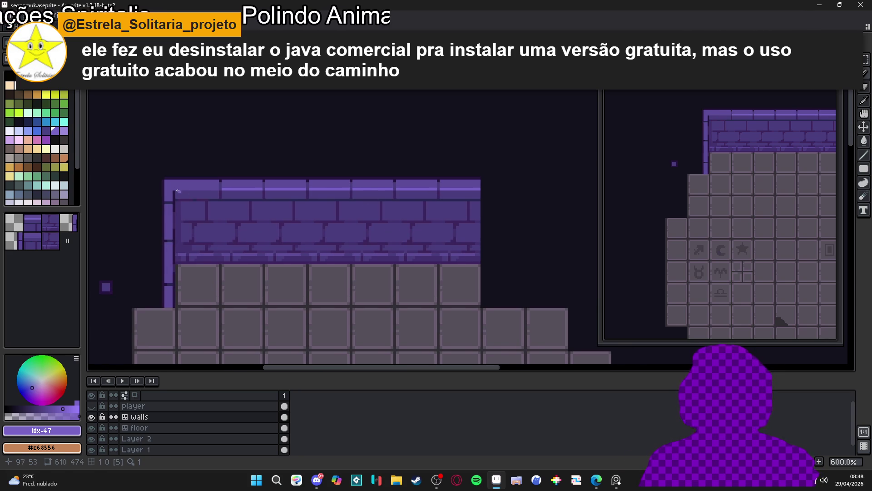
scroll(210, 188, up, 3)
Step: Marquee-select the wall's narrow left column
scroll(245, 209, left, 3)
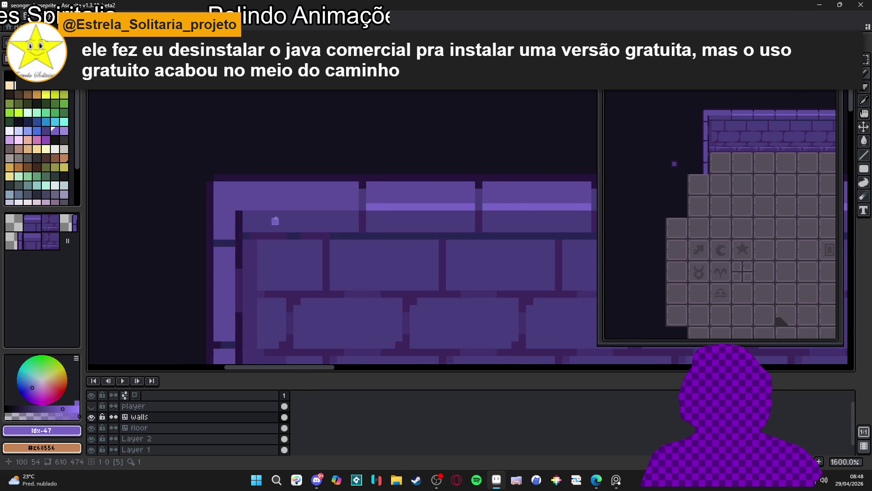
scroll(268, 220, down, 5)
scroll(282, 194, up, 1)
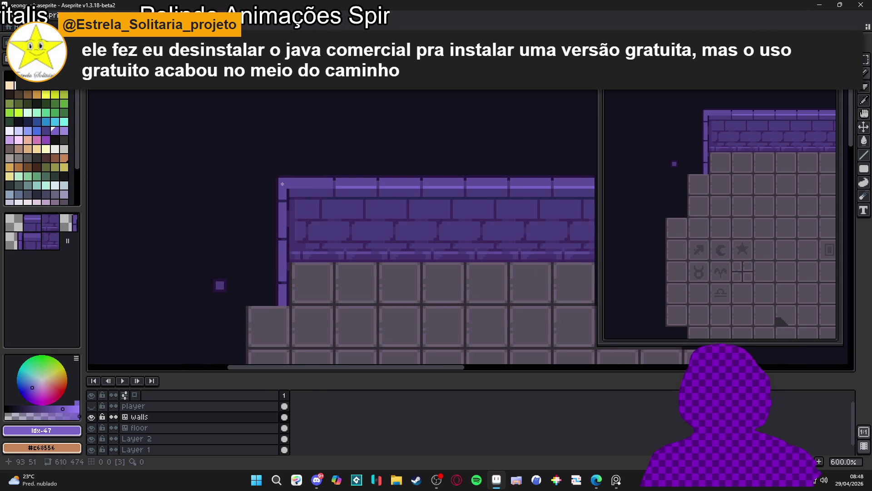
scroll(286, 177, up, 1)
mouse_move(288, 170)
mouse_down()
mouse_move(253, 306)
mouse_move(276, 341)
mouse_up()
scroll(340, 170, up, 2)
Step: Replace the column selection with a rectangular selection of the top-left wall brick
click(296, 160)
drag(291, 160, 378, 181)
drag(356, 225, 374, 207)
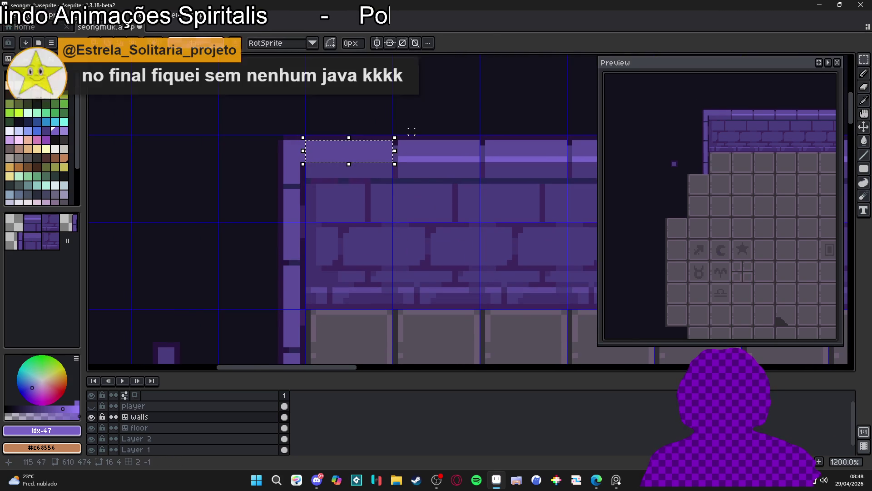
key(u)
drag(386, 155, 309, 139)
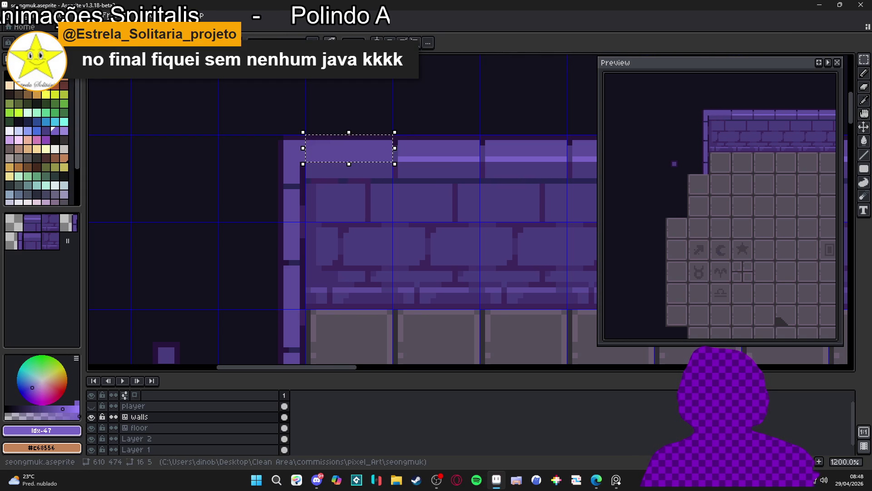
Step: Rotate the brick 90° upright and stretch it down the wall's left edge
click(405, 131)
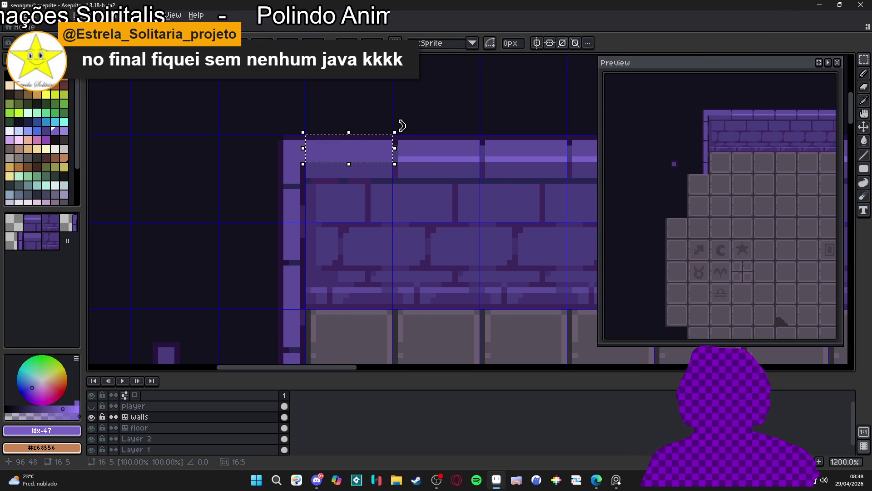
mouse_move(404, 125)
mouse_down()
mouse_move(282, 88)
mouse_move(321, 89)
mouse_up()
mouse_move(350, 121)
mouse_down()
mouse_move(287, 160)
mouse_move(302, 338)
mouse_up()
scroll(286, 136, down, 3)
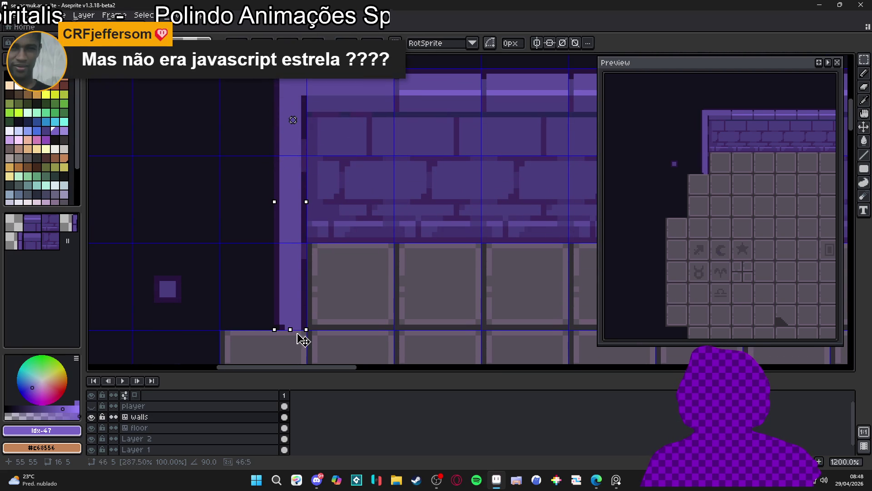
key(b)
scroll(322, 225, up, 2)
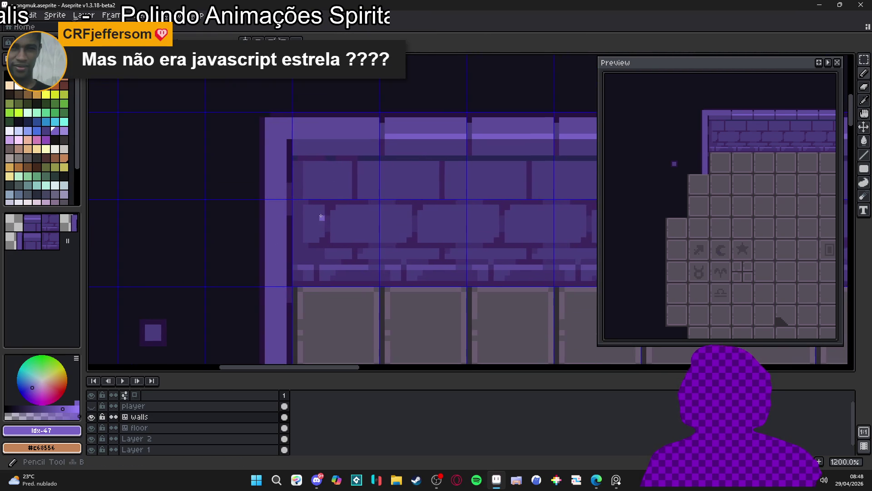
Step: Sample the wall purples #3d265d, #4a3d7d and #27153e with the eyedropper
scroll(322, 224, down, 3)
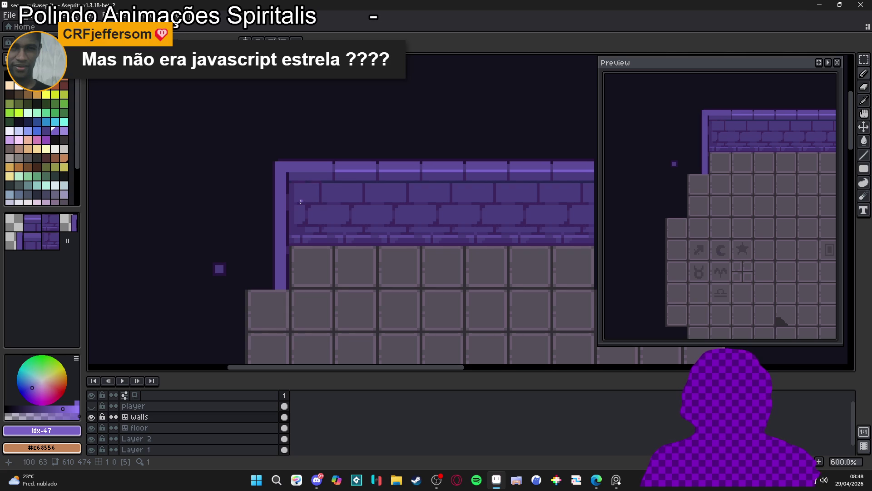
scroll(306, 179, up, 4)
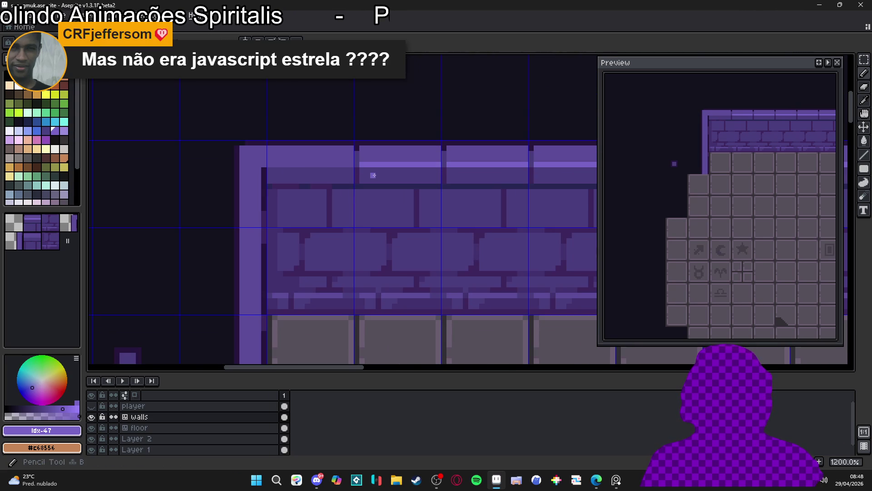
alt+click(358, 169)
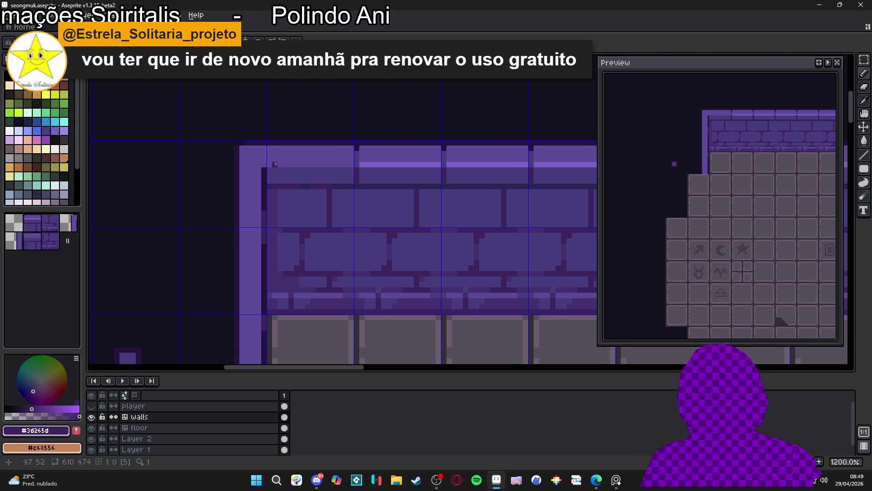
alt+click(373, 158)
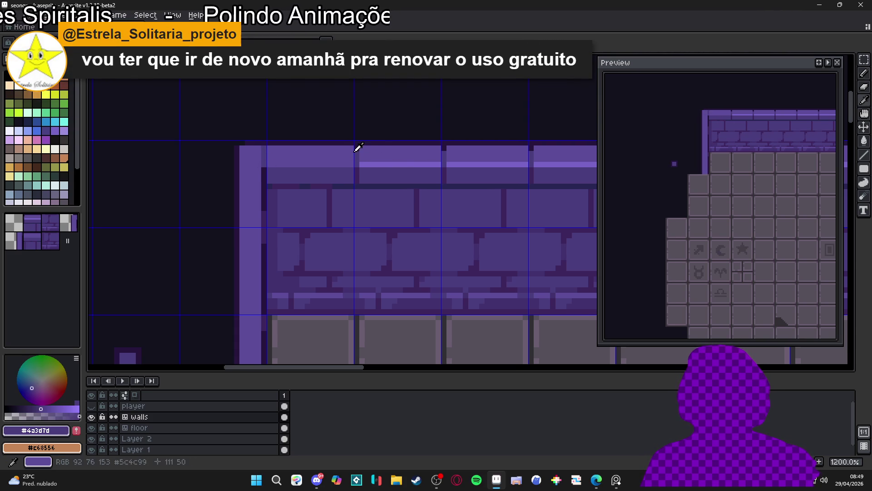
alt+click(359, 143)
scroll(303, 184, down, 3)
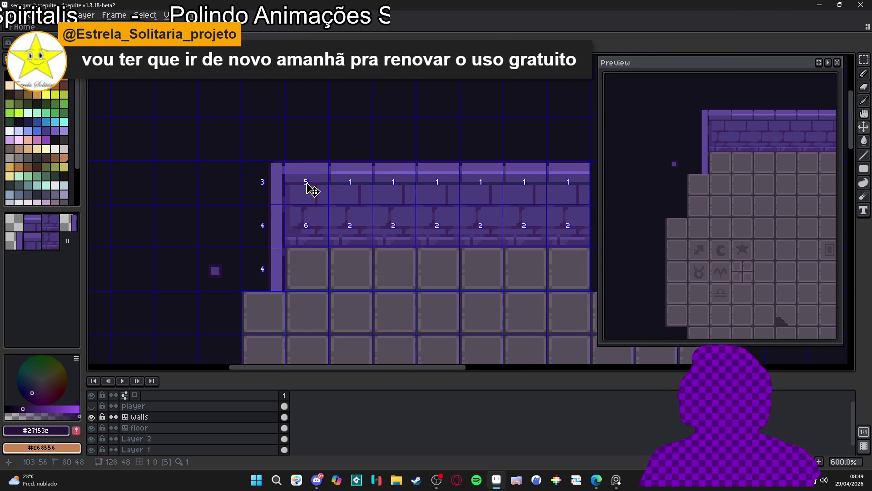
scroll(286, 192, up, 3)
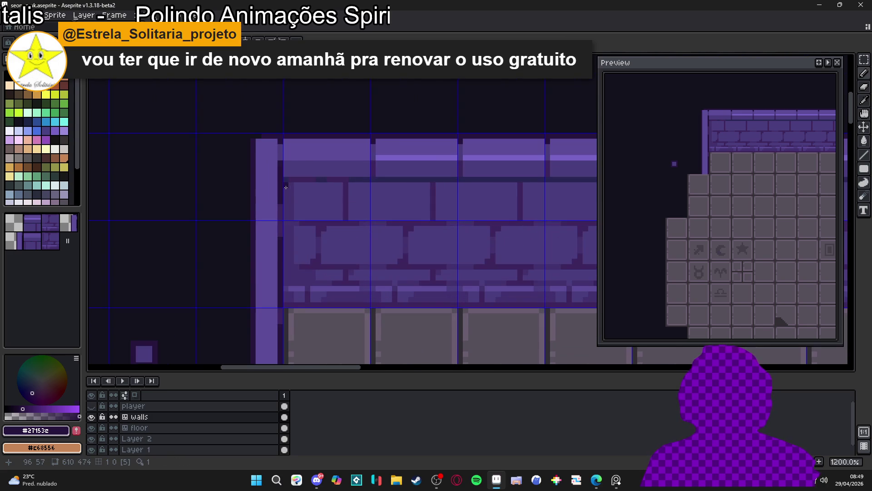
alt+click(272, 216)
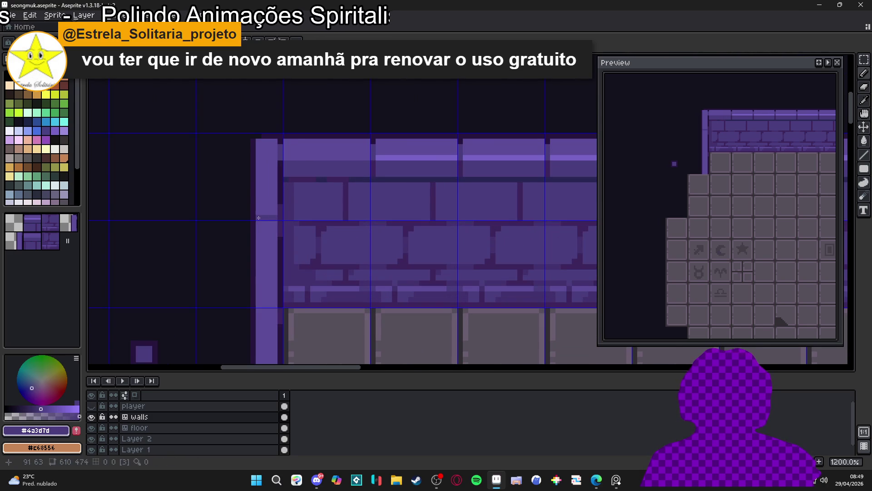
alt+click(261, 218)
scroll(273, 220, down, 4)
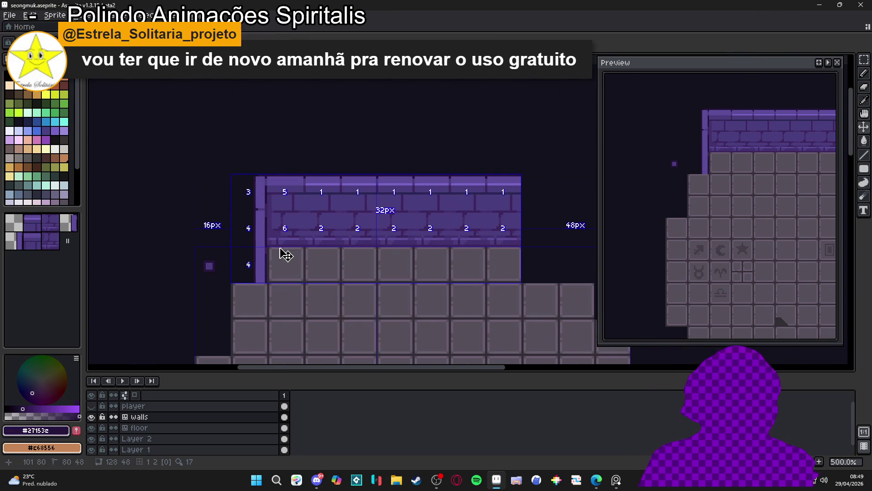
scroll(264, 231, up, 4)
Step: Shade the wall's left edge with mid purple #4a3d7d
alt+click(271, 227)
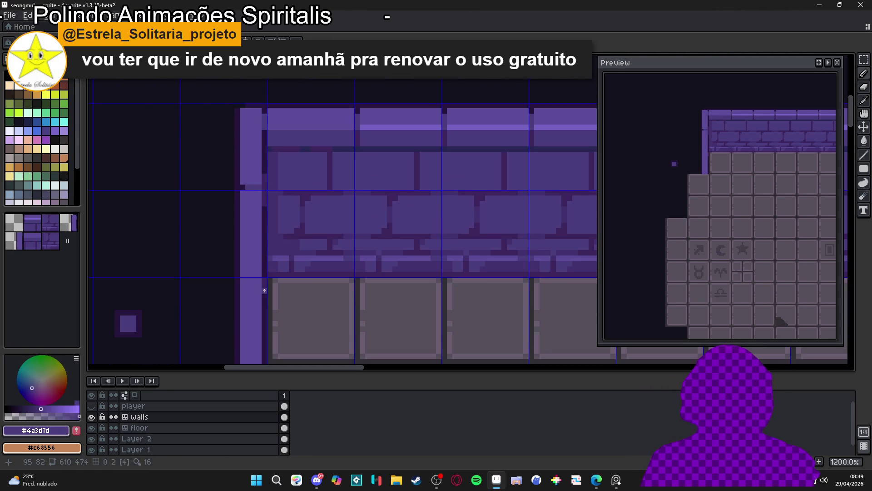
drag(258, 271, 246, 275)
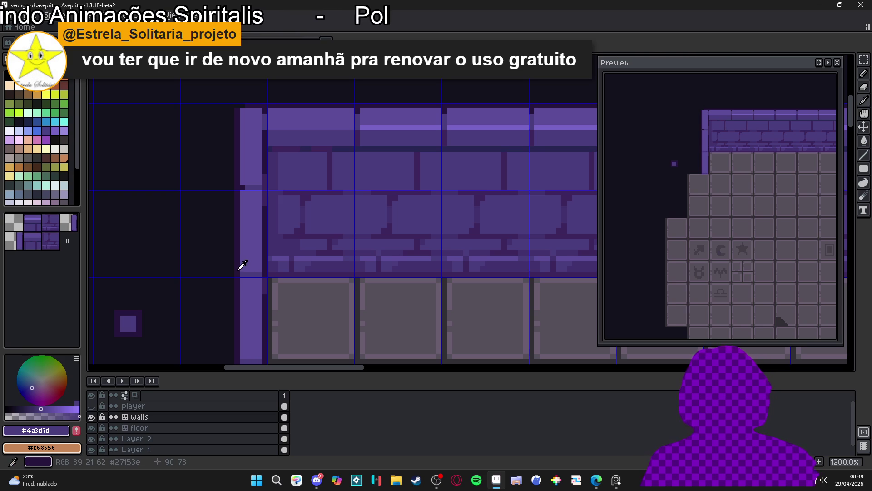
alt+click(244, 268)
scroll(254, 268, down, 3)
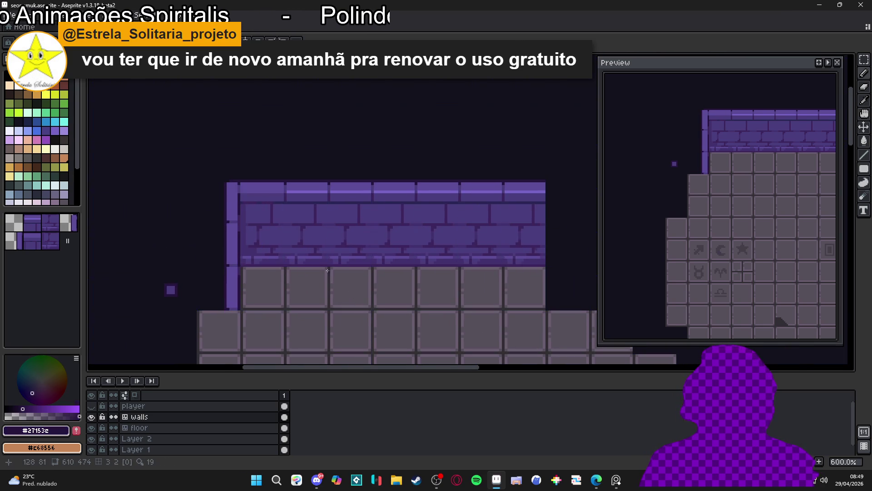
scroll(288, 193, up, 3)
Step: Darken the top brick row and draw a #7864c6 highlight line along the highlight row
alt+click(270, 180)
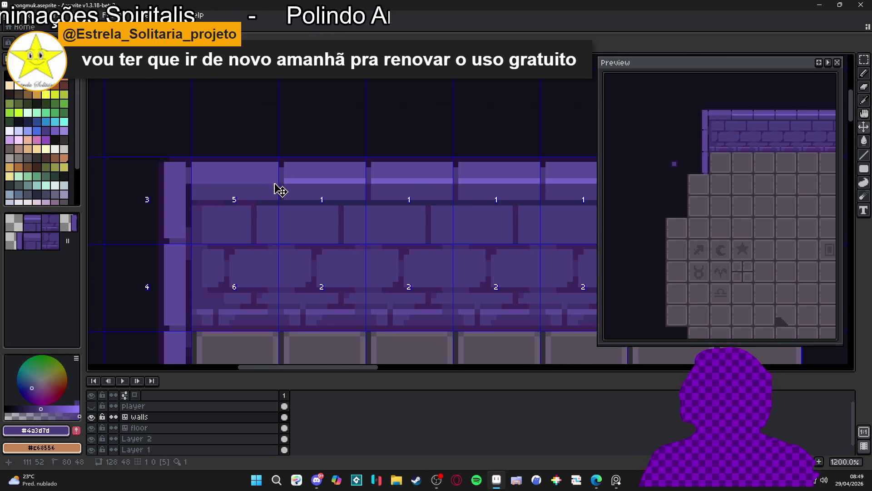
drag(271, 182, 199, 182)
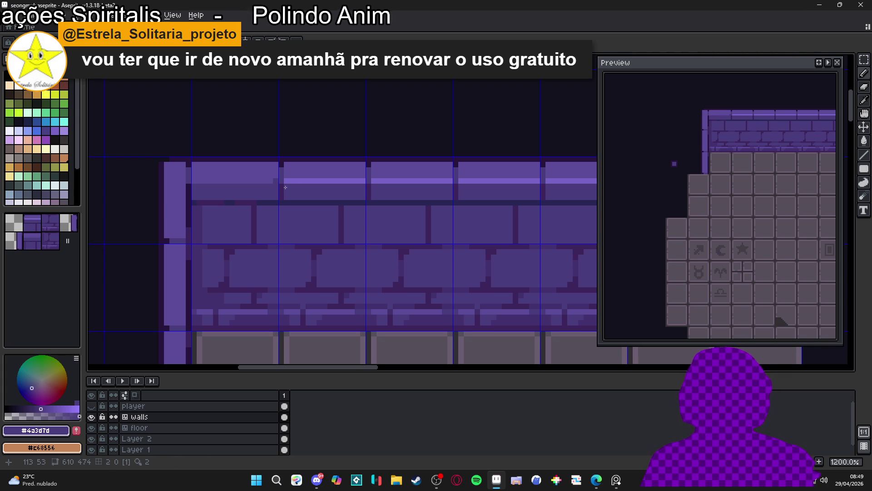
alt+click(203, 197)
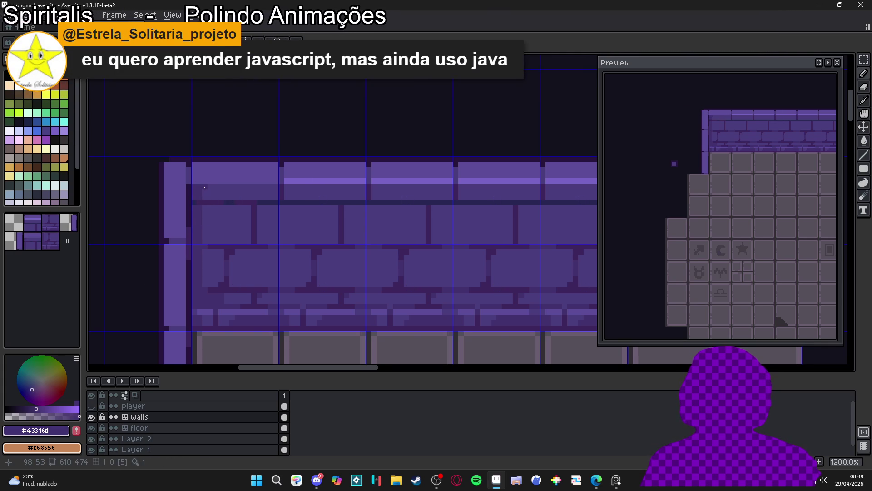
alt+click(298, 181)
drag(276, 181, 197, 181)
scroll(250, 225, down, 3)
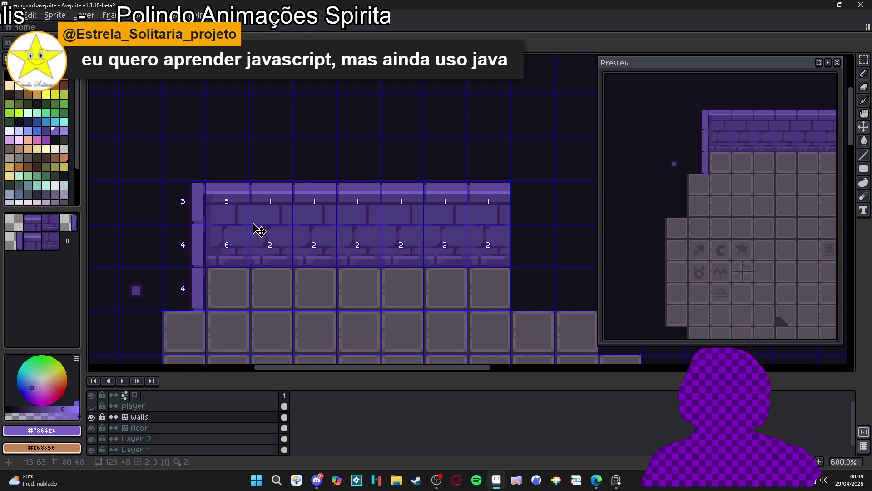
scroll(308, 293, down, 2)
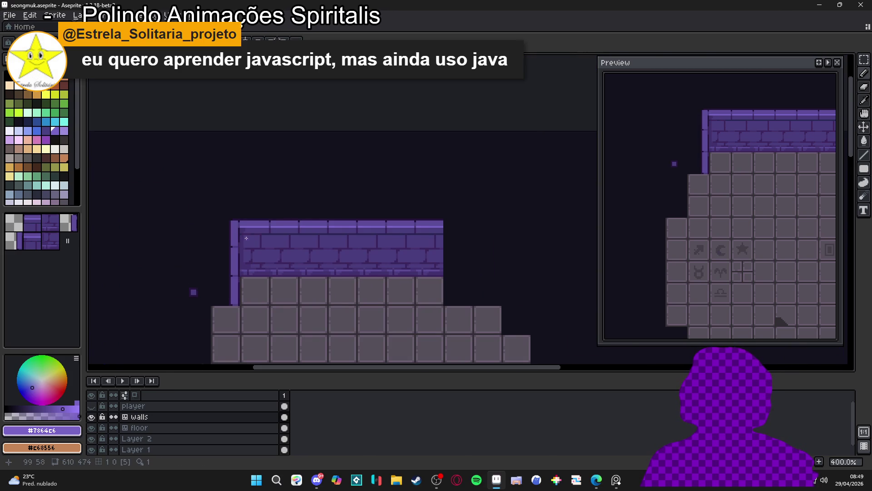
scroll(249, 227, up, 10)
Step: Hide the tile grid and paint a dark #43316d mortar stroke across the bricks
alt+click(232, 217)
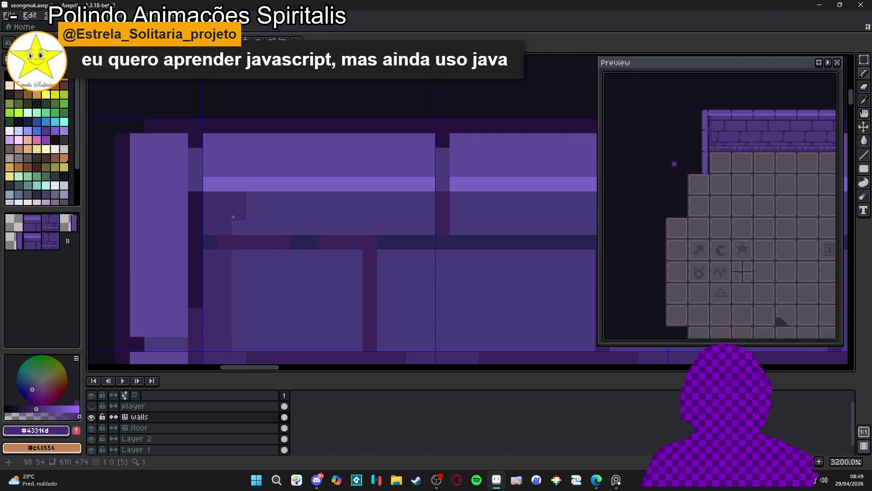
scroll(255, 200, down, 5)
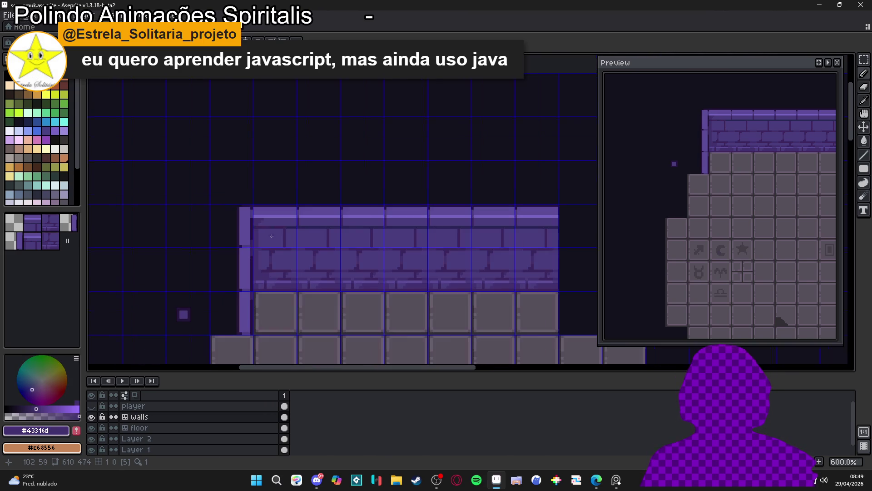
scroll(253, 203, up, 4)
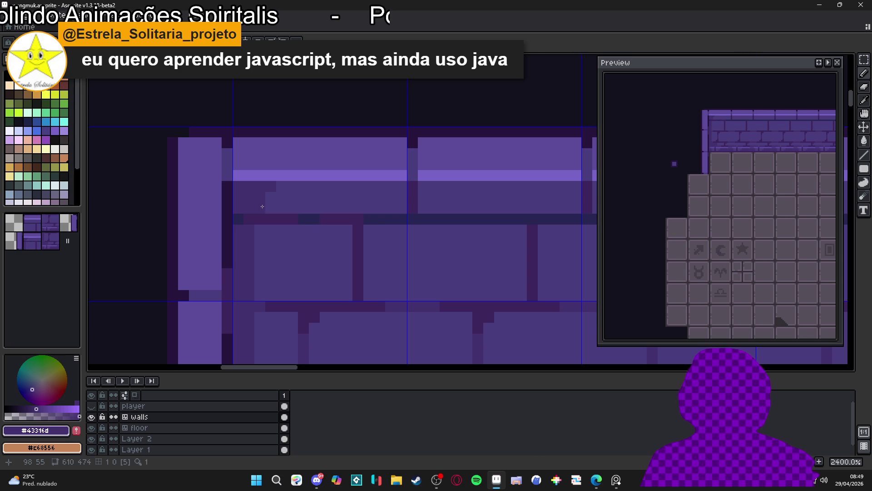
scroll(297, 250, down, 6)
key(Tab)
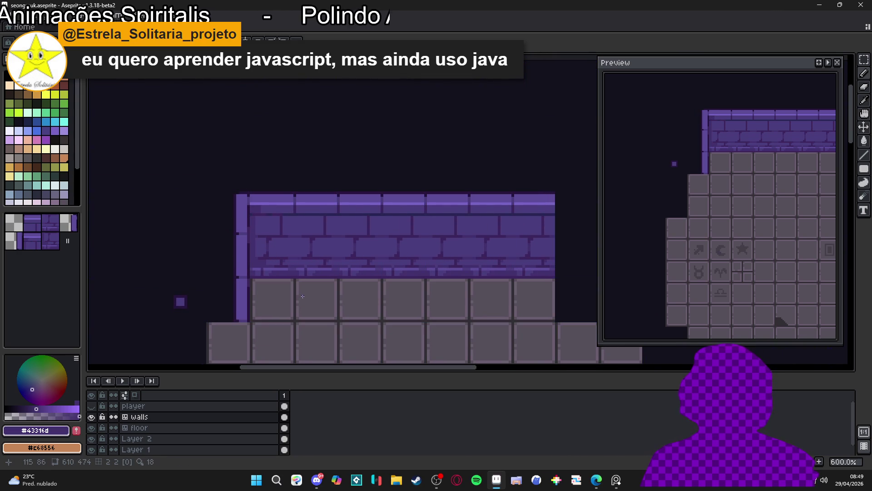
scroll(255, 194, up, 6)
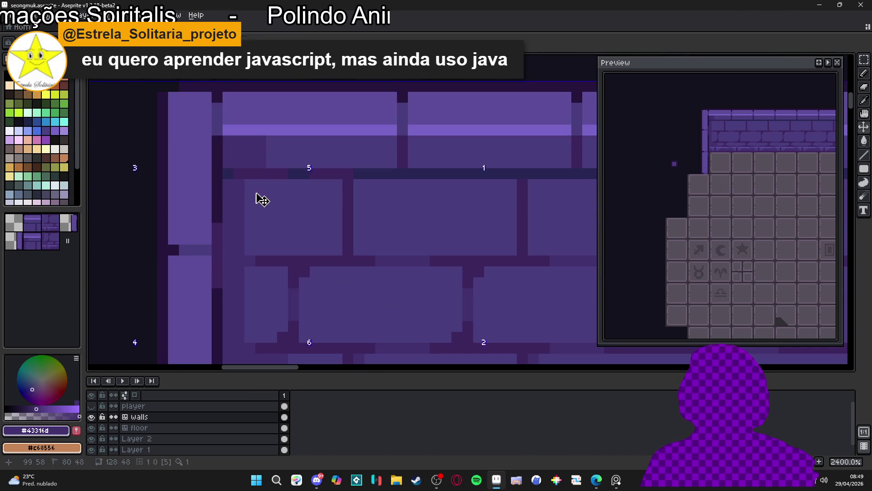
drag(252, 193, 341, 193)
scroll(240, 233, down, 3)
mouse_move(240, 233)
mouse_down()
mouse_move(231, 232)
mouse_move(242, 203)
mouse_move(334, 202)
mouse_up()
scroll(245, 204, up, 1)
scroll(367, 224, down, 2)
scroll(339, 208, up, 4)
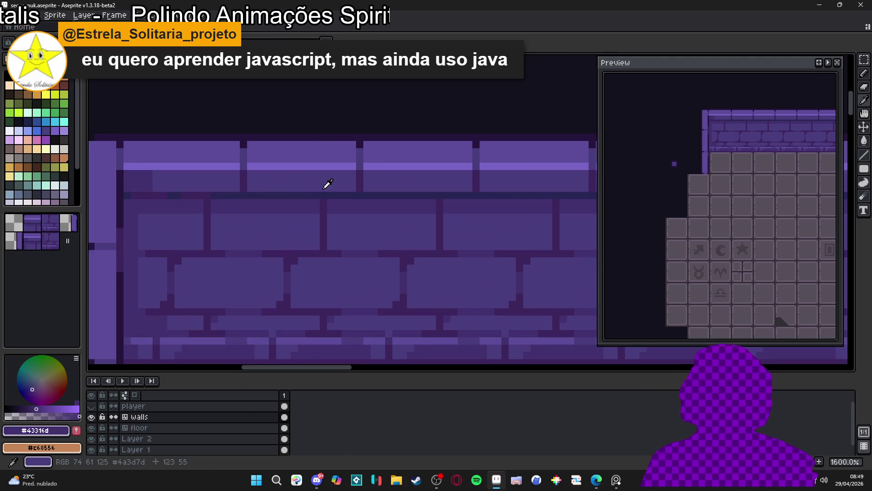
Step: Dot dark #272654 pixels onto a brick and the mortar line
alt+click(326, 197)
drag(325, 200, 324, 204)
click(204, 207)
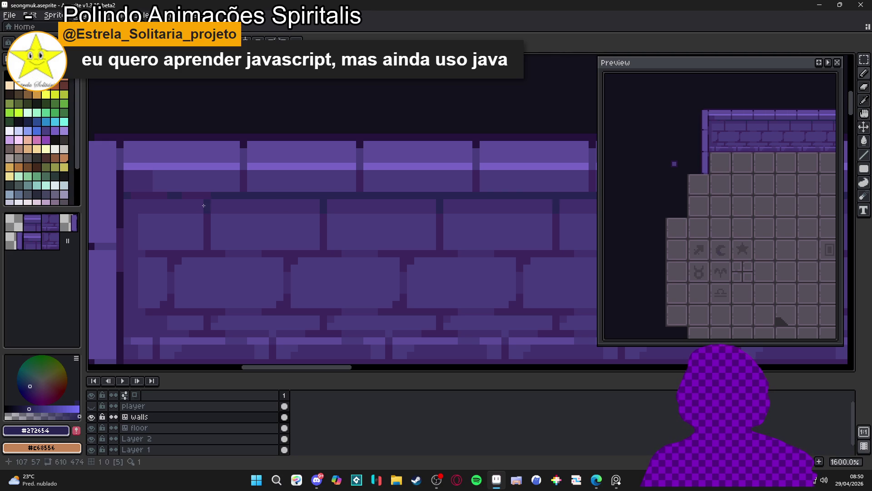
scroll(205, 197, down, 3)
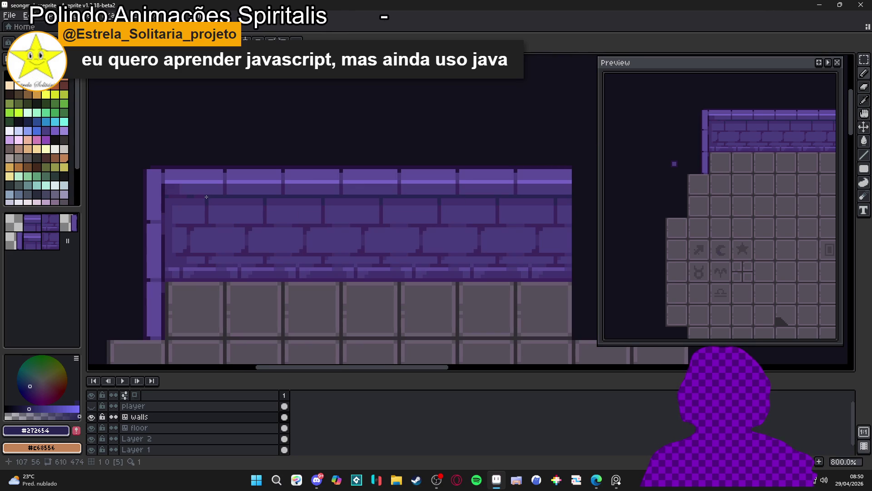
scroll(166, 197, up, 2)
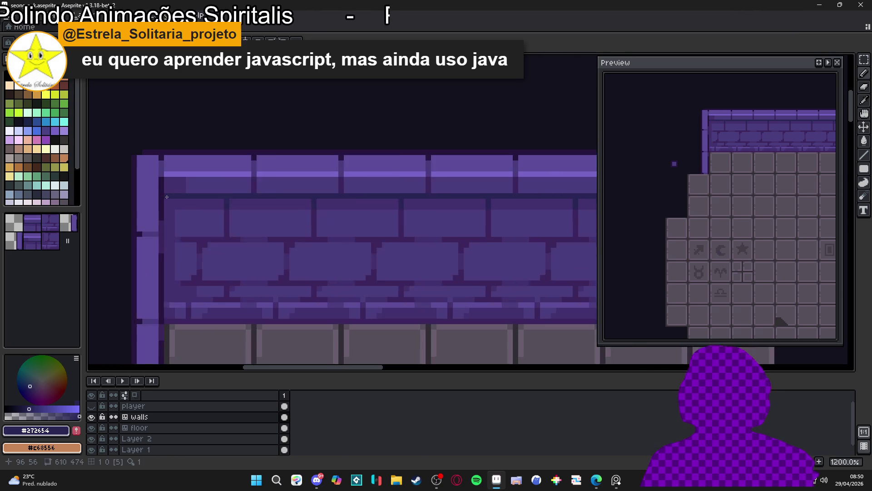
scroll(167, 196, up, 1)
Step: Sample the darkest #27153e and dark #3d265d purples from the wall
alt+click(166, 193)
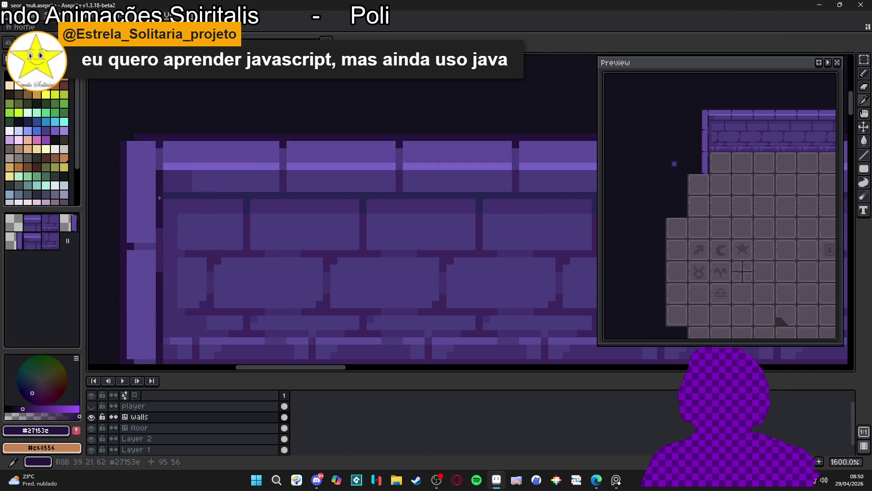
scroll(188, 197, down, 5)
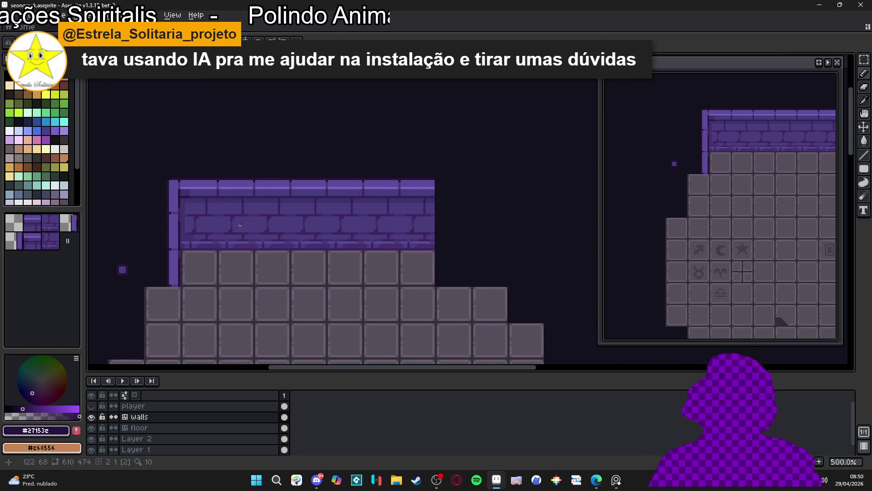
mouse_move(172, 224)
mouse_down()
mouse_move(182, 223)
mouse_move(193, 197)
mouse_up()
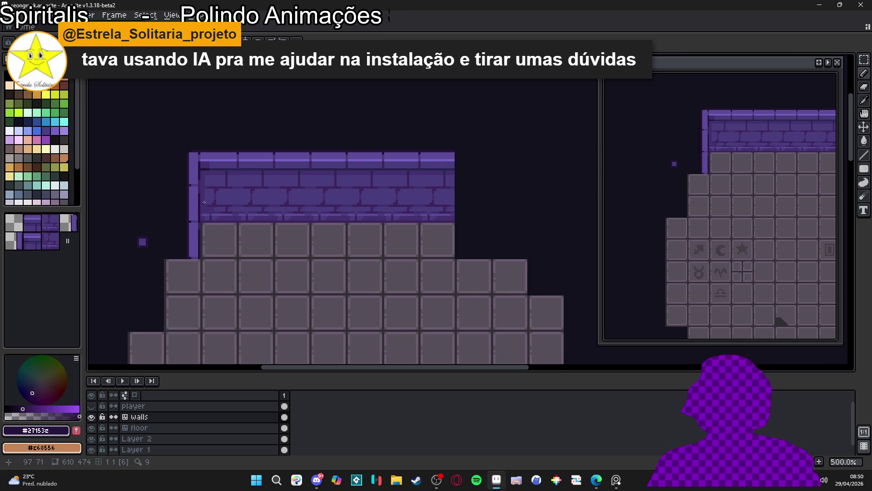
scroll(204, 202, up, 5)
alt+click(205, 211)
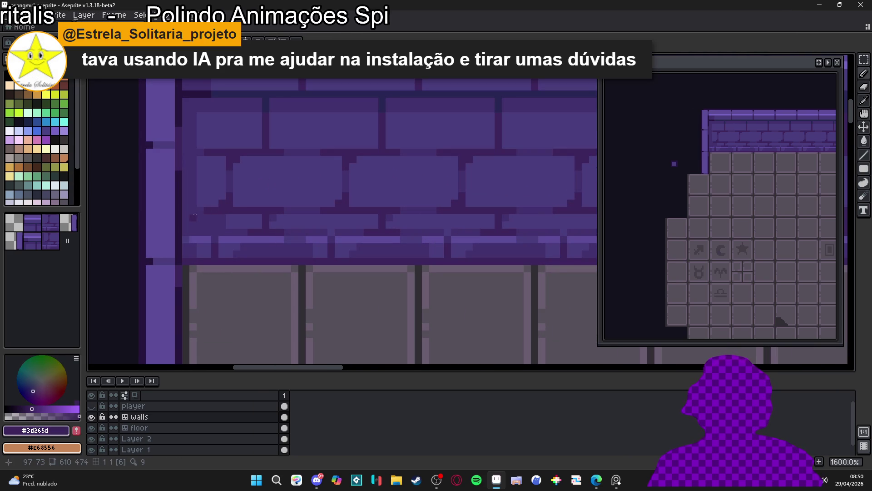
scroll(211, 176, down, 5)
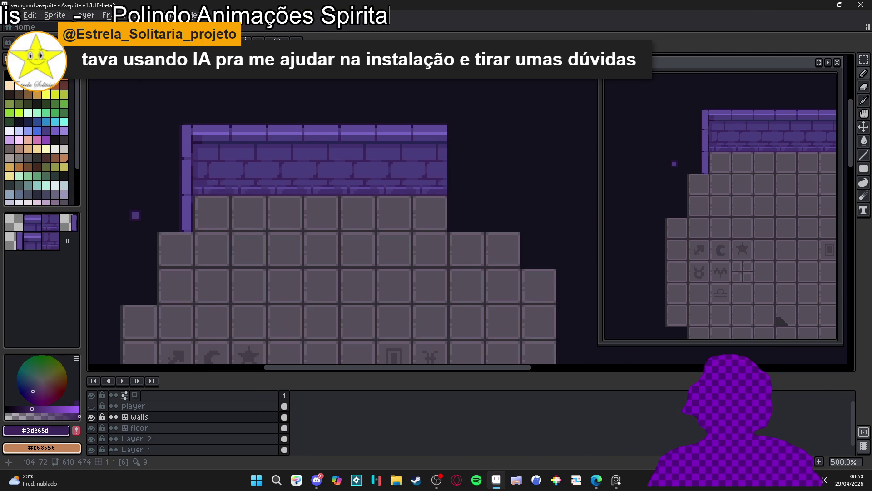
scroll(206, 185, down, 1)
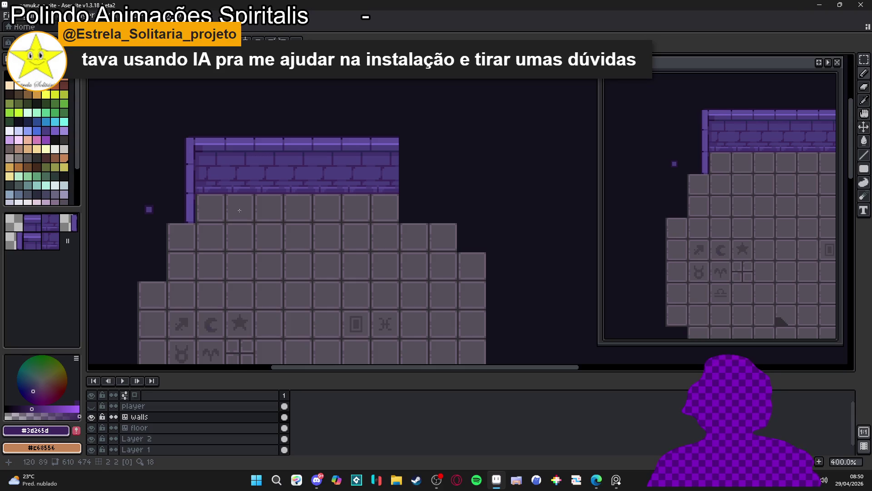
scroll(215, 146, up, 3)
Step: Undo the stray pixels and draw a light purple highlight on the left column
alt+click(206, 142)
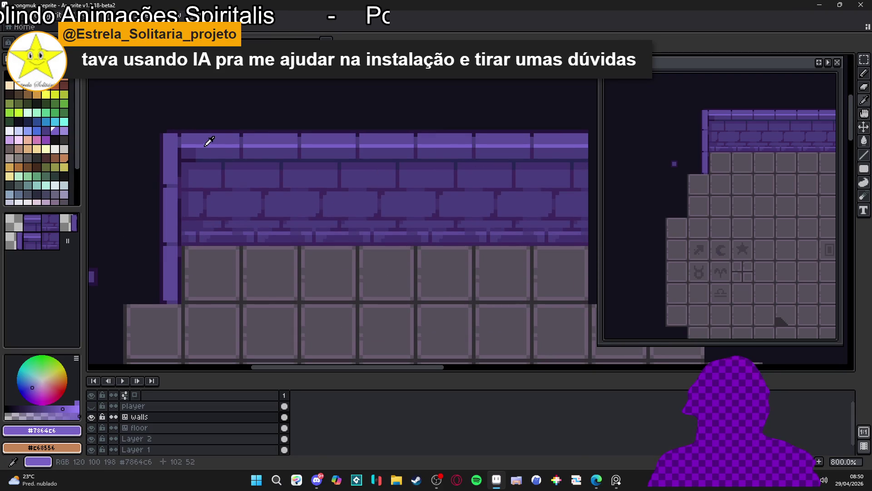
scroll(223, 157, up, 2)
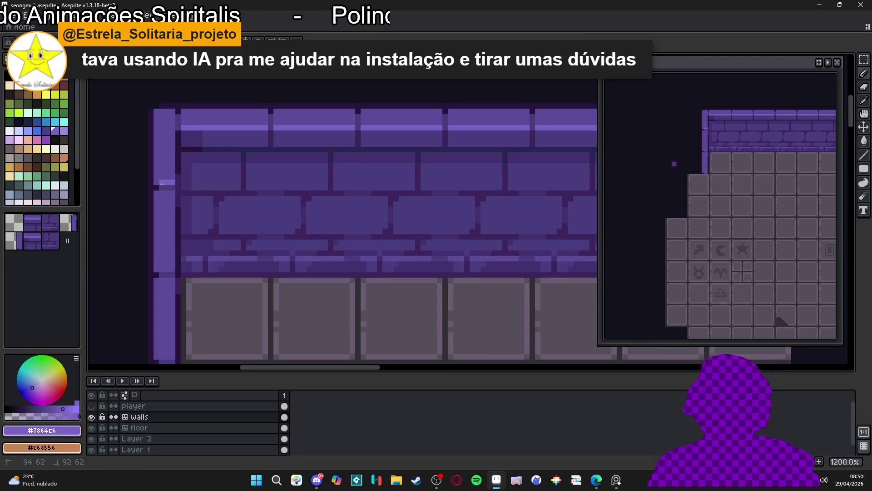
key(ctrl+z)
drag(165, 181, 166, 182)
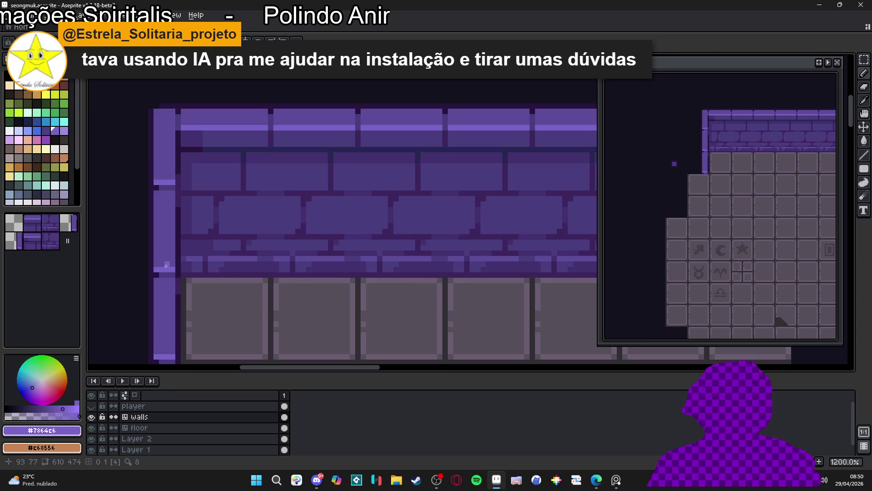
scroll(182, 263, down, 3)
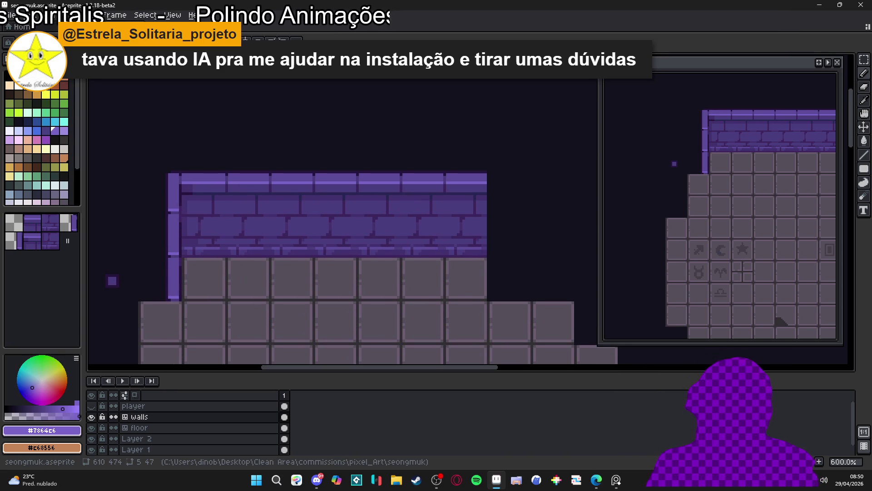
scroll(293, 295, down, 1)
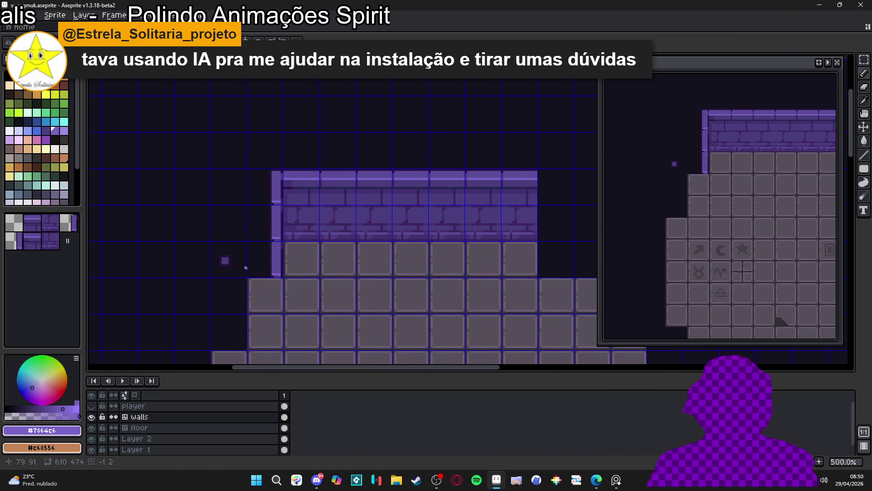
Step: Delete the stray purple square on Layer 2, pick #5c4c99, and save the file
scroll(235, 260, up, 3)
ctrl+click(223, 263)
key(m)
mouse_move(203, 254)
mouse_down()
mouse_move(234, 278)
mouse_move(247, 251)
mouse_up()
key(Delete)
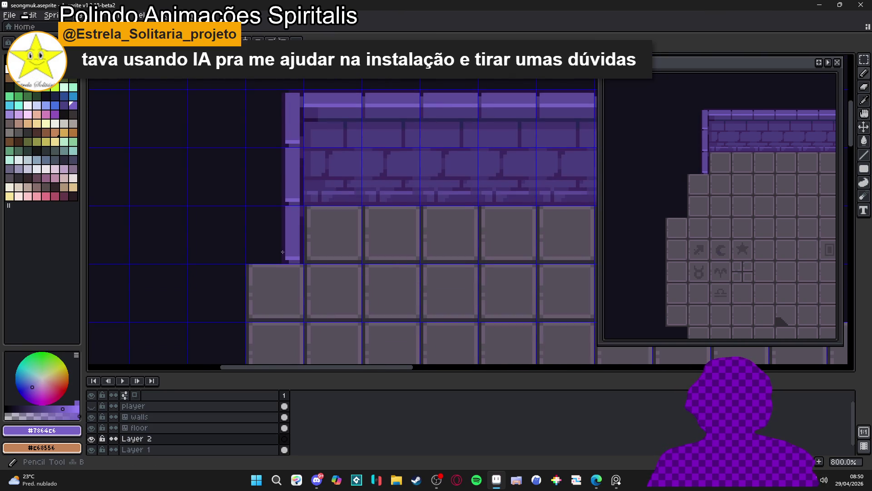
scroll(273, 249, up, 1)
alt+click(285, 254)
scroll(271, 260, down, 4)
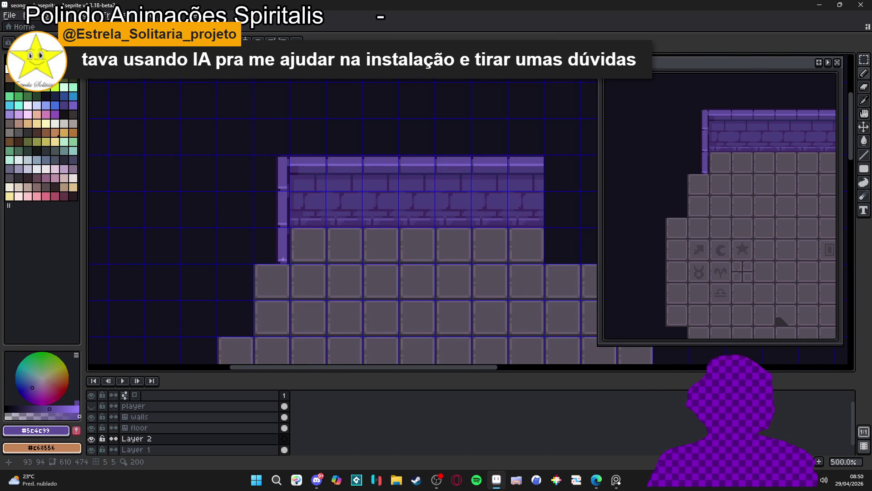
mouse_move(282, 248)
mouse_down()
mouse_move(282, 230)
mouse_move(264, 238)
mouse_up()
key(ctrl+s)
Step: On the walls layer, pencil a #5c4c99 trim running left from the column's base
scroll(263, 238, up, 5)
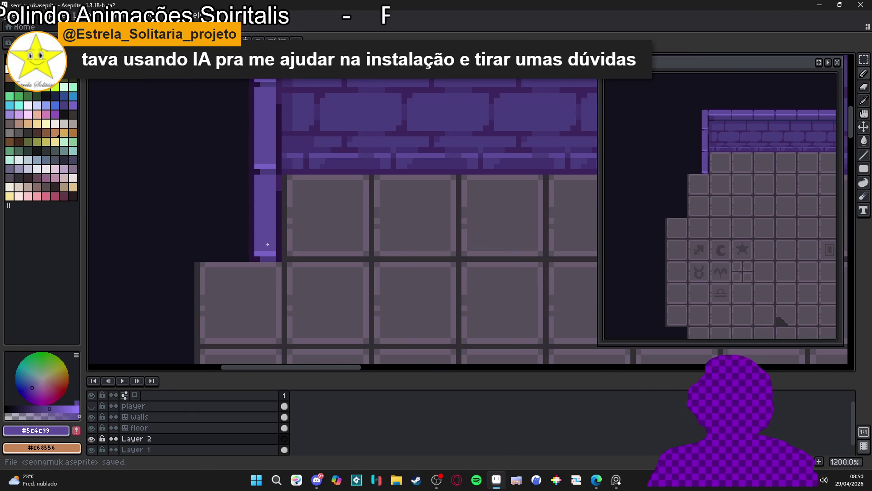
ctrl+click(267, 250)
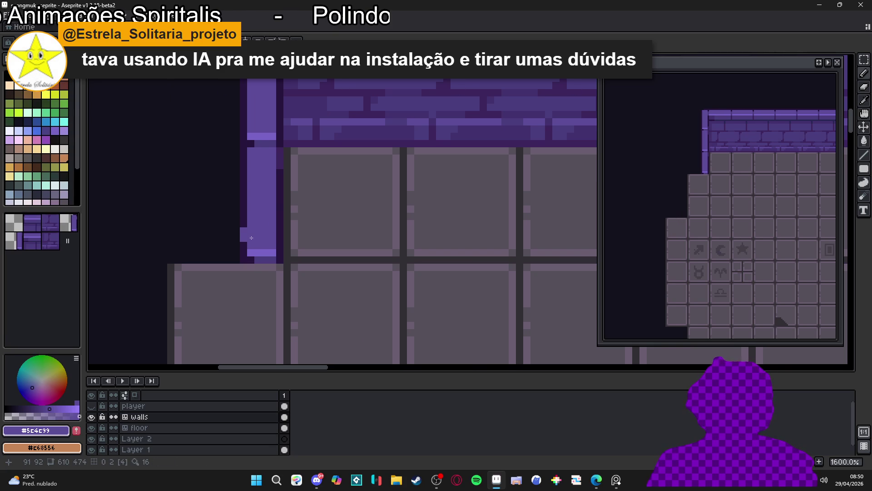
click(251, 245)
key(b)
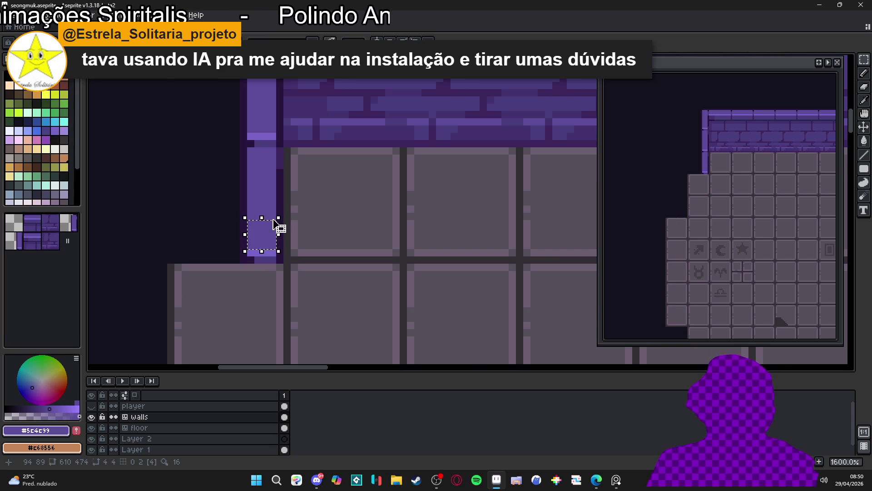
click(254, 252)
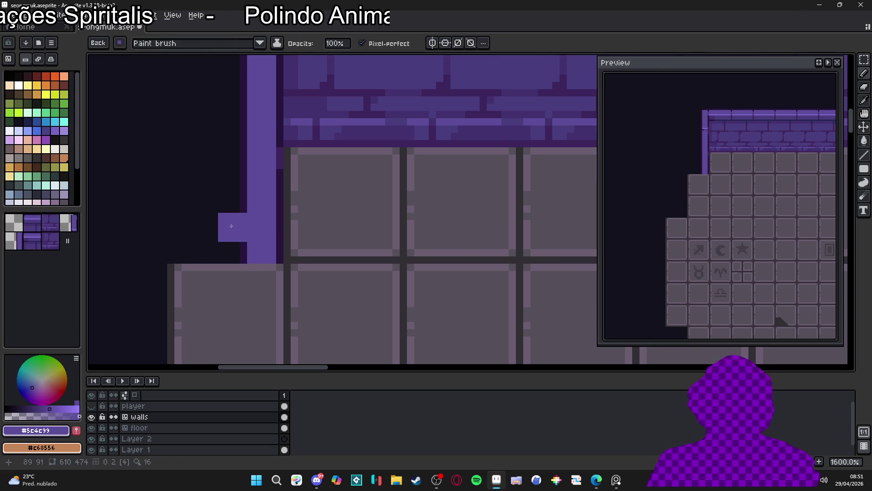
click(264, 252)
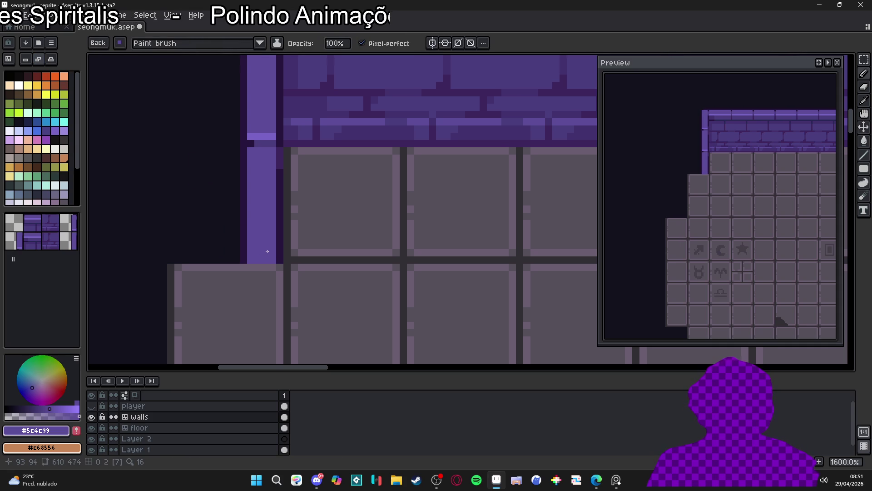
shift+click(148, 252)
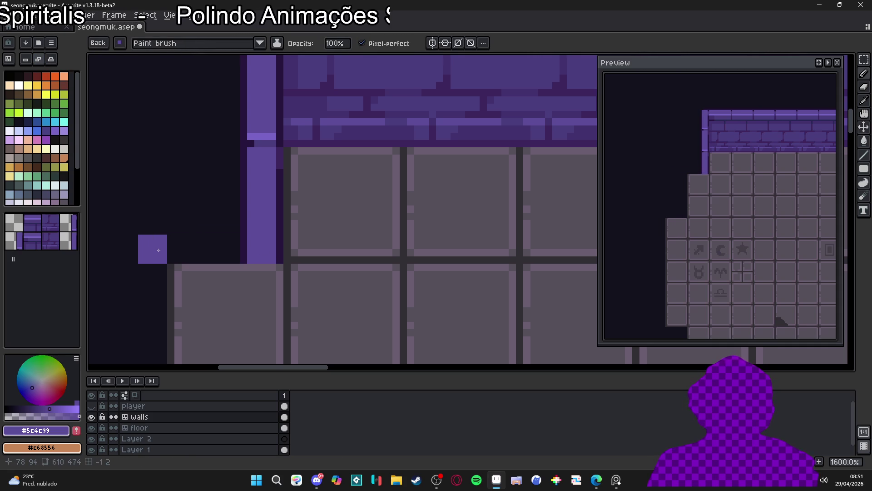
shift+click(158, 249)
scroll(257, 224, down, 3)
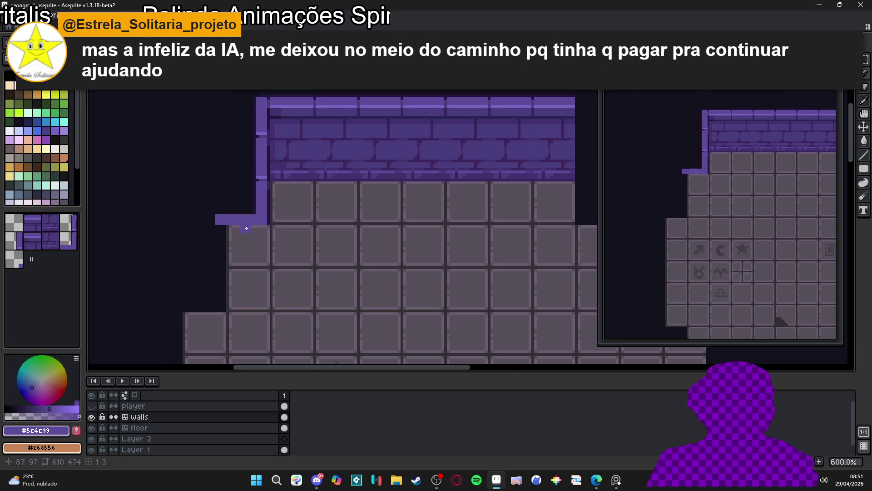
Step: Undo the hand-drawn purple bar and select the purple edge tile in tile mode
key(ctrl+z)
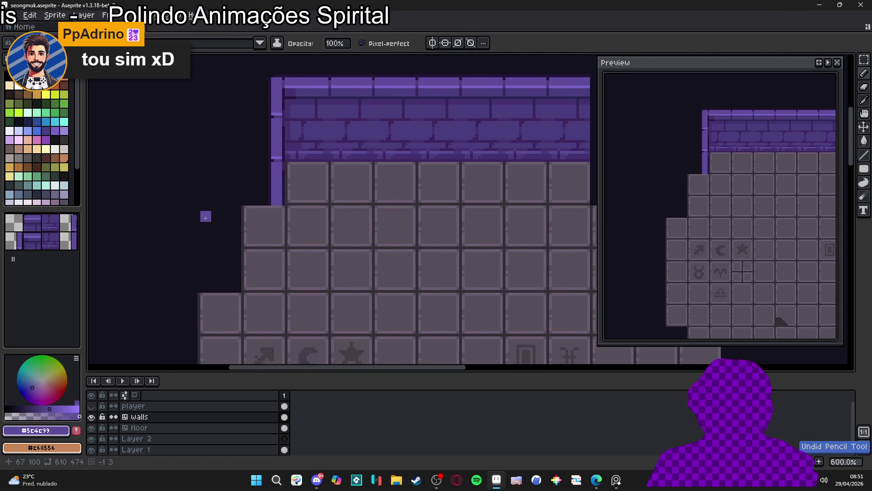
click(54, 185)
key(Tab)
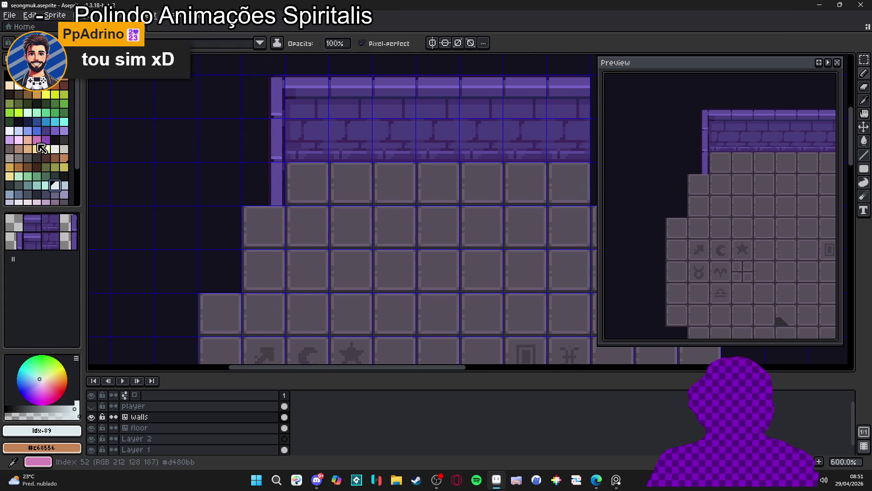
click(52, 241)
Step: Stamp purple edge tiles down the left sides of the upper floor steps
click(232, 228)
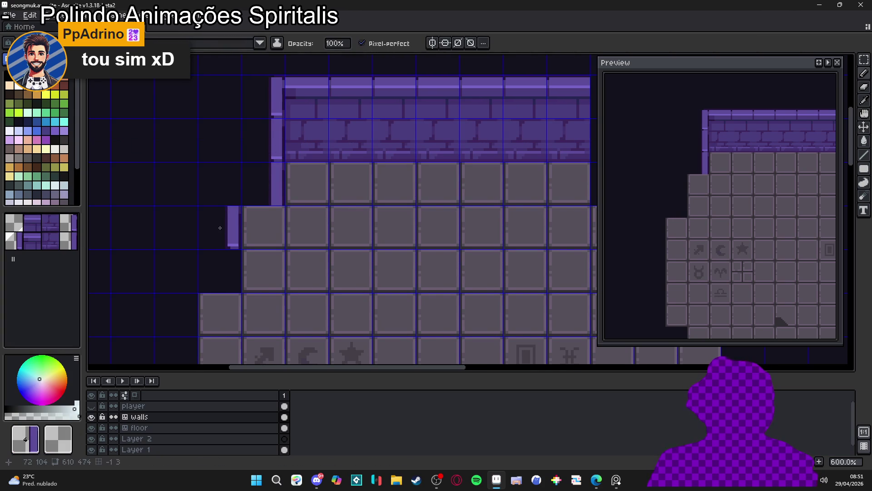
click(233, 261)
scroll(216, 206, down, 5)
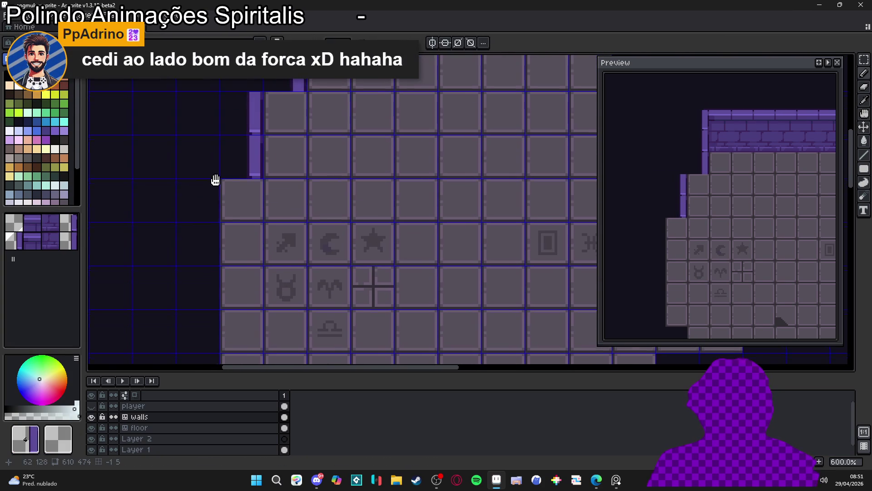
click(198, 203)
click(210, 241)
scroll(210, 241, down, 2)
click(210, 212)
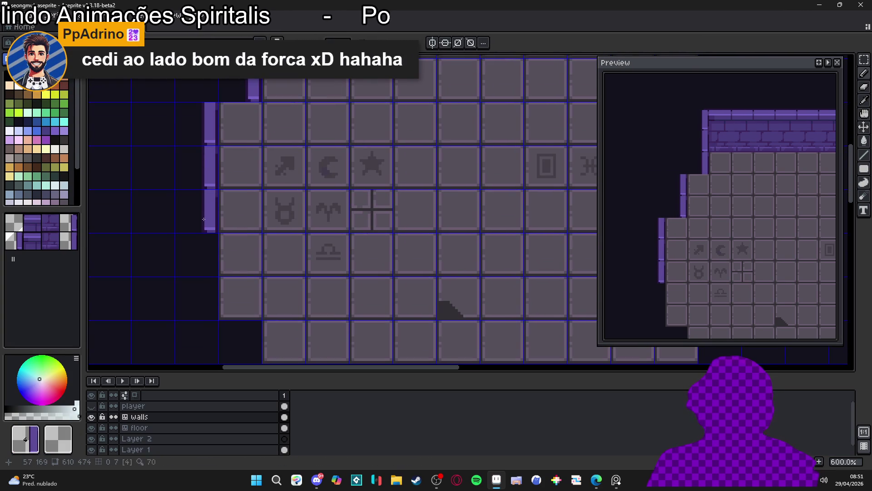
drag(211, 227, 212, 285)
scroll(237, 318, down, 1)
Step: Add edge tiles along the lower steps, toggling the tile grid to check them
click(237, 214)
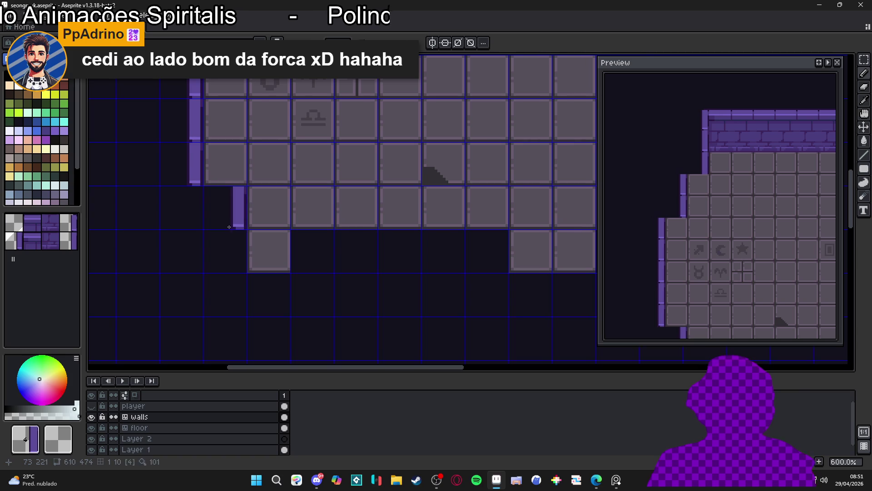
scroll(232, 259, down, 1)
scroll(232, 259, up, 5)
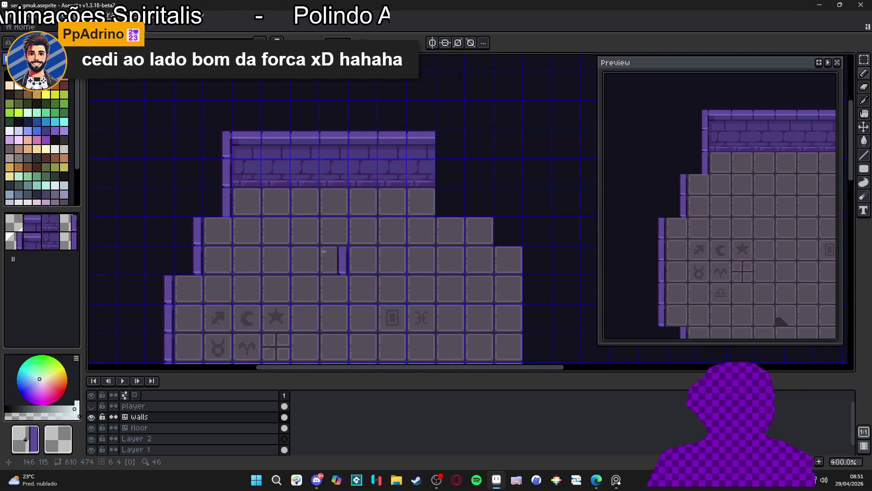
scroll(267, 249, right, 3)
click(267, 250)
key(ctrl+apostrophe)
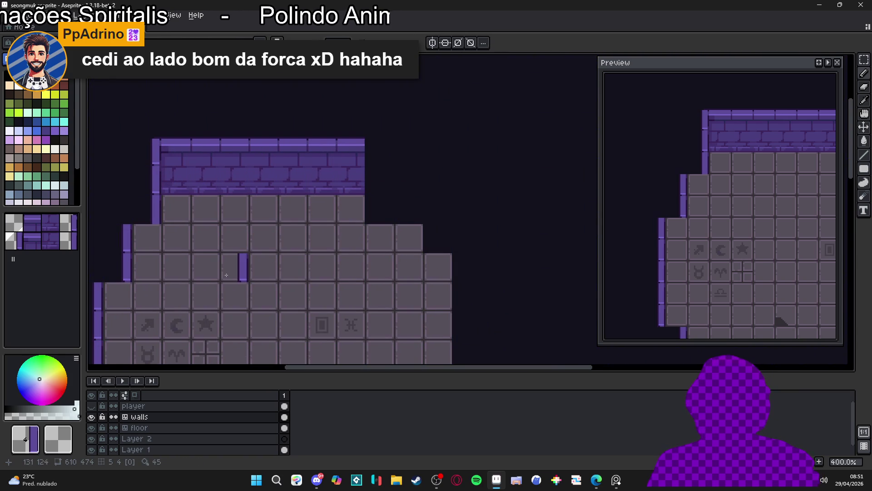
scroll(182, 284, left, 1)
key(ctrl+apostrophe)
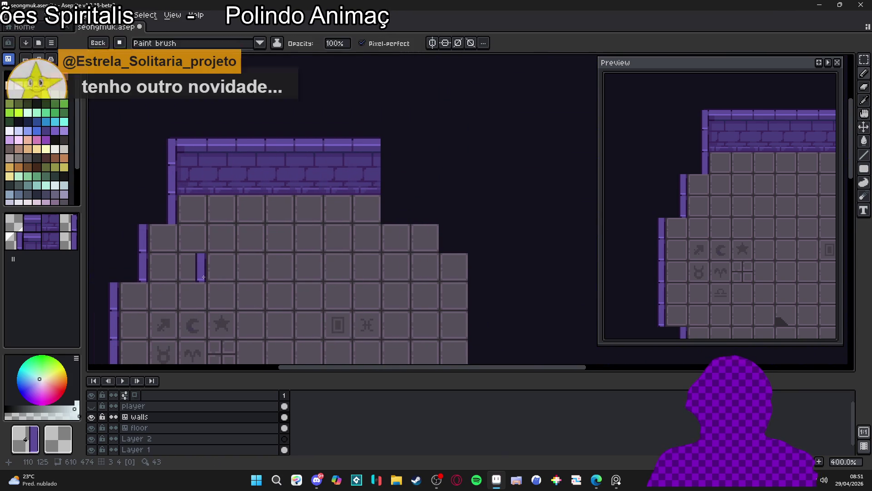
click(220, 303)
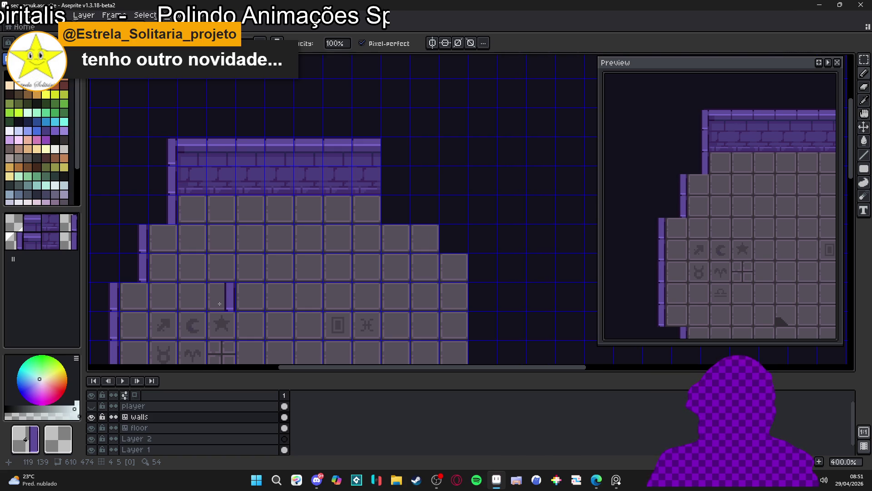
key(alt+Tab)
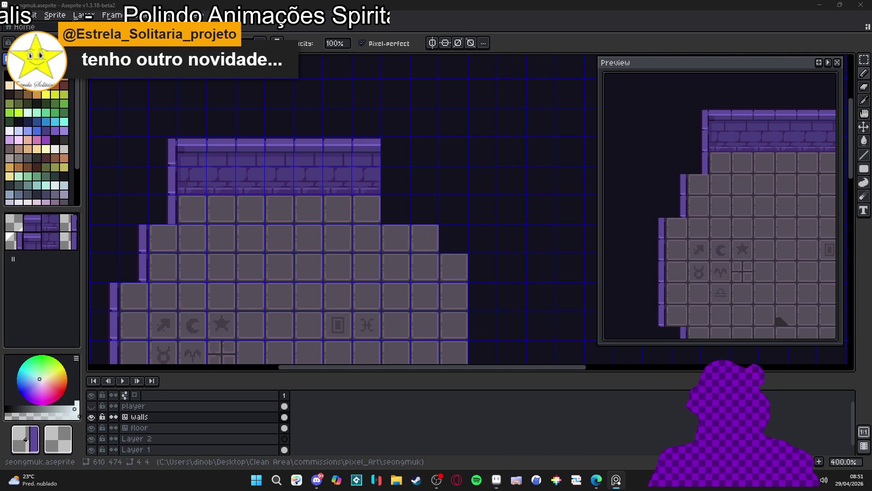
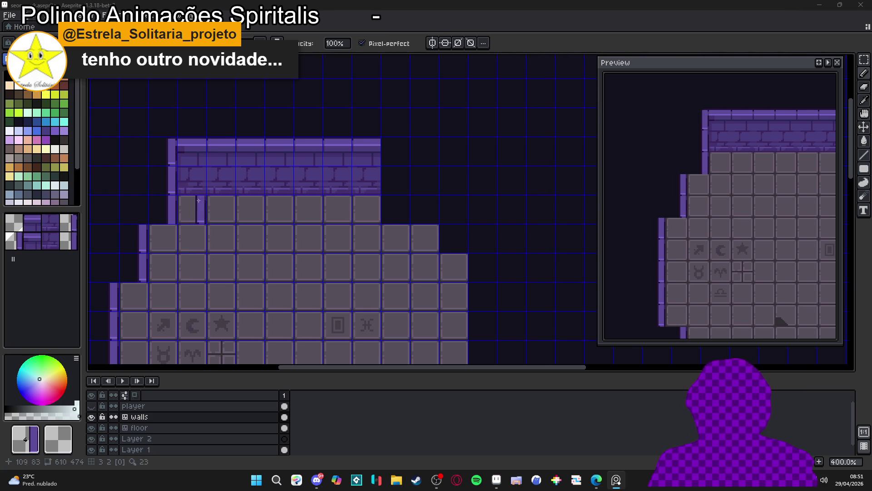
Step: Pick a palette colour and save the tileset as seongmuk.aseprite
click(34, 103)
scroll(364, 176, left, 1)
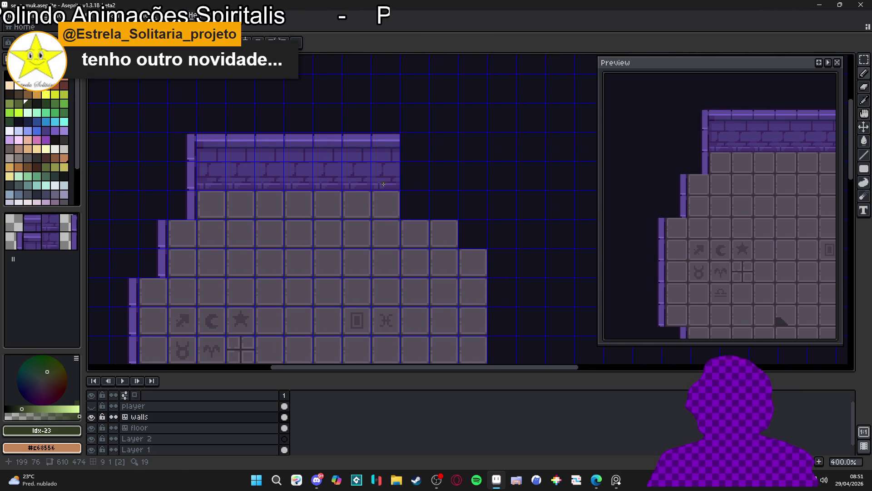
scroll(384, 200, down, 1)
drag(360, 197, 352, 169)
key(ctrl+s)
Step: Zoom into the top wall and switch to the Rectangular Marquee tool
scroll(300, 152, up, 2)
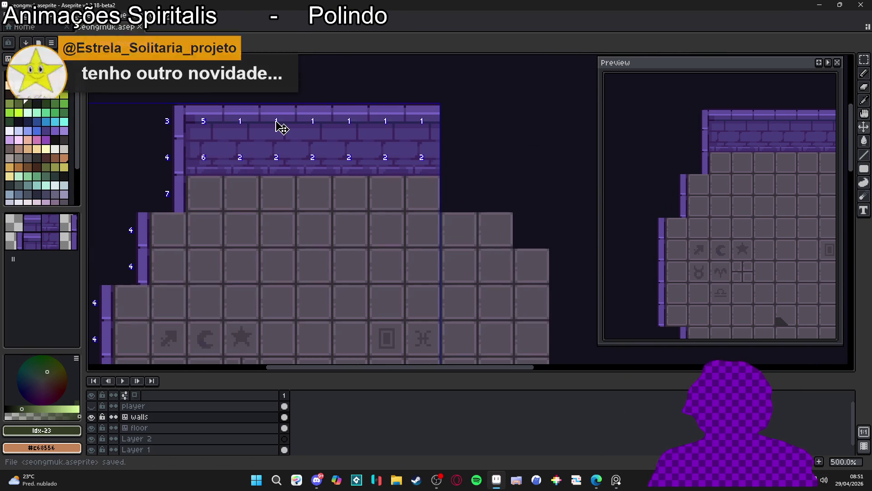
scroll(300, 152, up, 1)
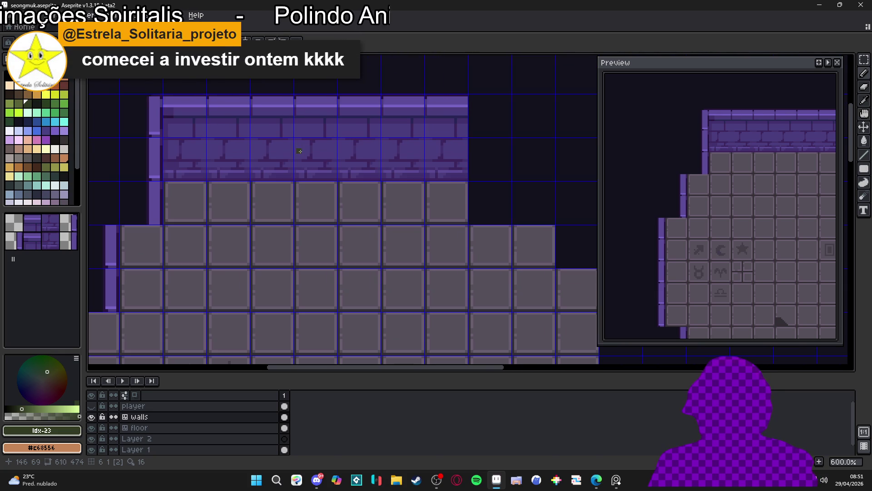
scroll(301, 151, down, 1)
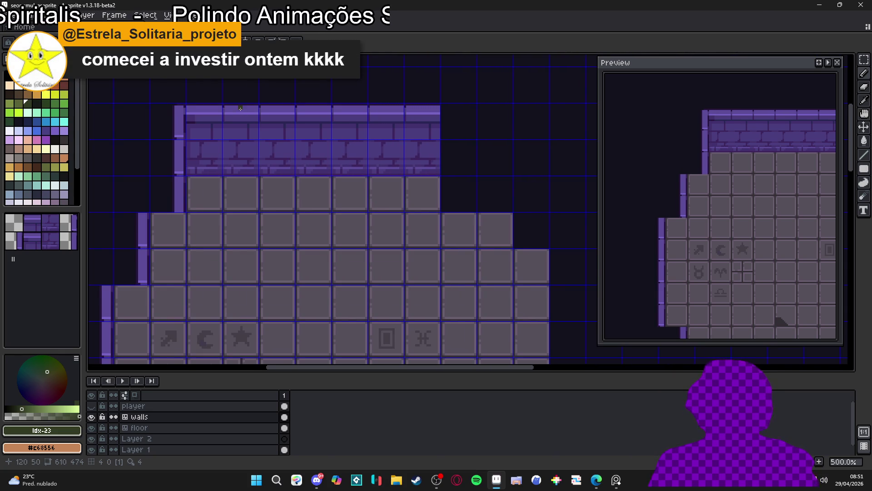
scroll(241, 109, up, 2)
key(m)
scroll(231, 111, up, 3)
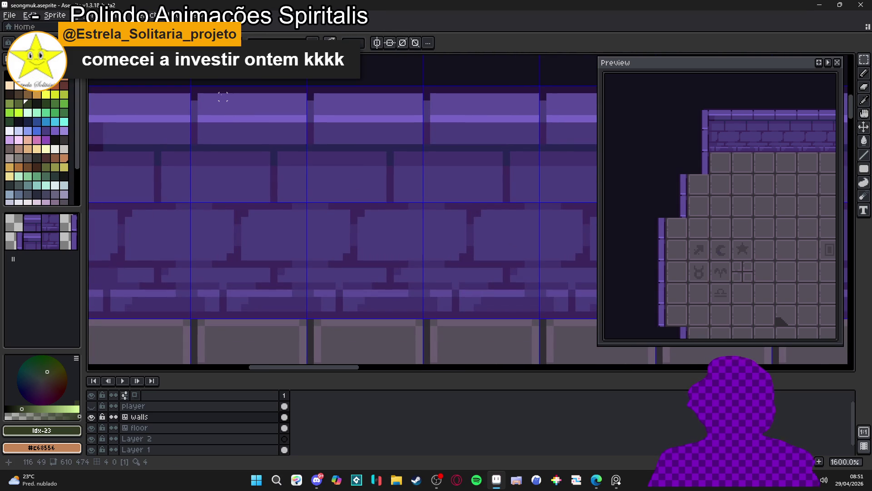
Step: Marquee a small area on the ledge brick, sample the dark purple, then deselect
mouse_move(223, 96)
mouse_down()
mouse_move(259, 147)
mouse_move(272, 145)
mouse_move(282, 133)
mouse_move(237, 96)
mouse_up()
key(Escape)
scroll(281, 136, down, 3)
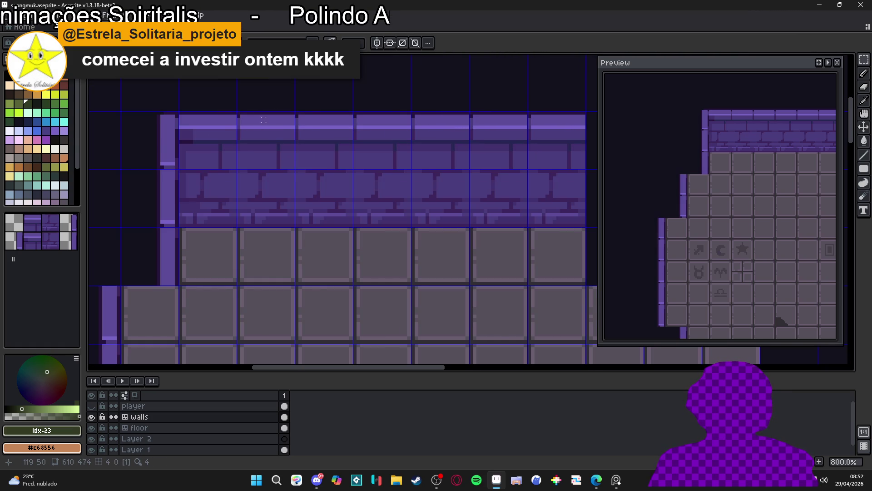
scroll(263, 124, up, 3)
alt+click(272, 161)
key(ctrl+d)
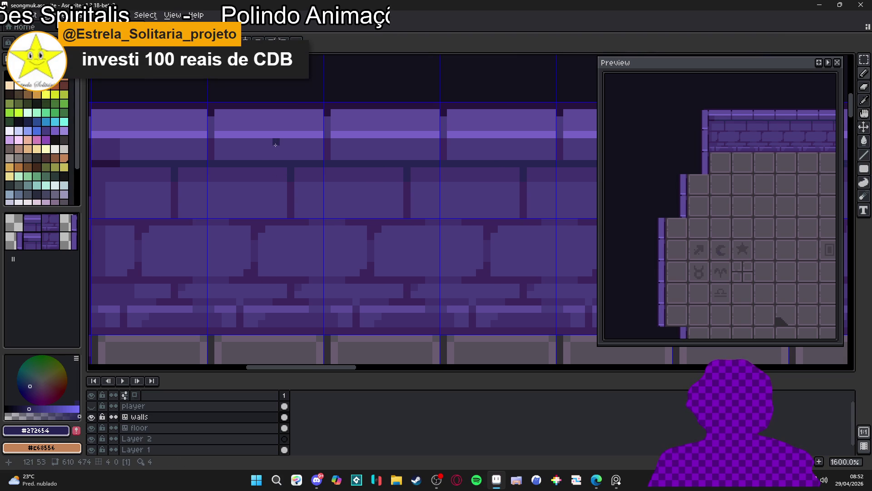
Step: Draw a dark vertical seam up the ledge to the brick top, then sample light purple #5c4c99
shift+click(266, 156)
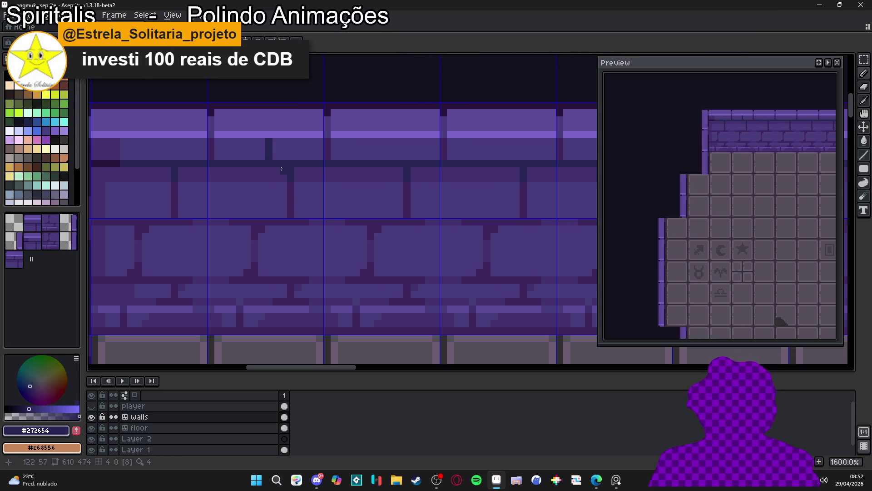
alt+click(274, 148)
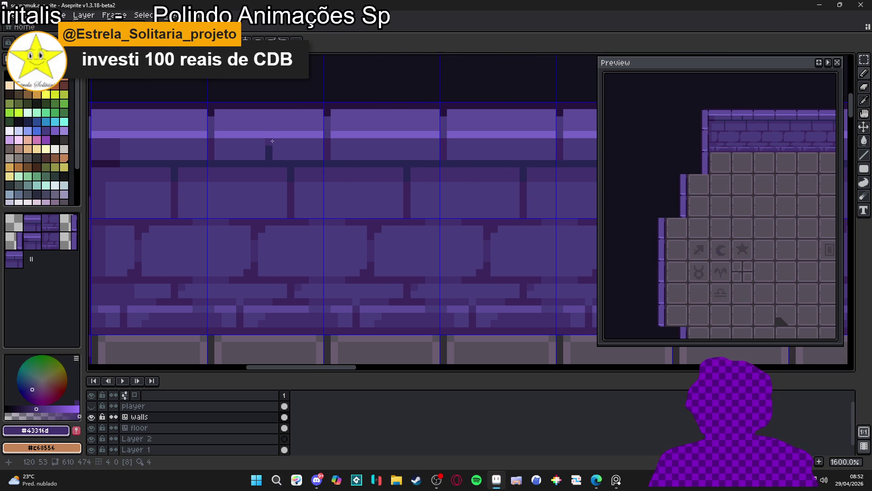
click(268, 114)
alt+click(269, 134)
scroll(270, 134, down, 4)
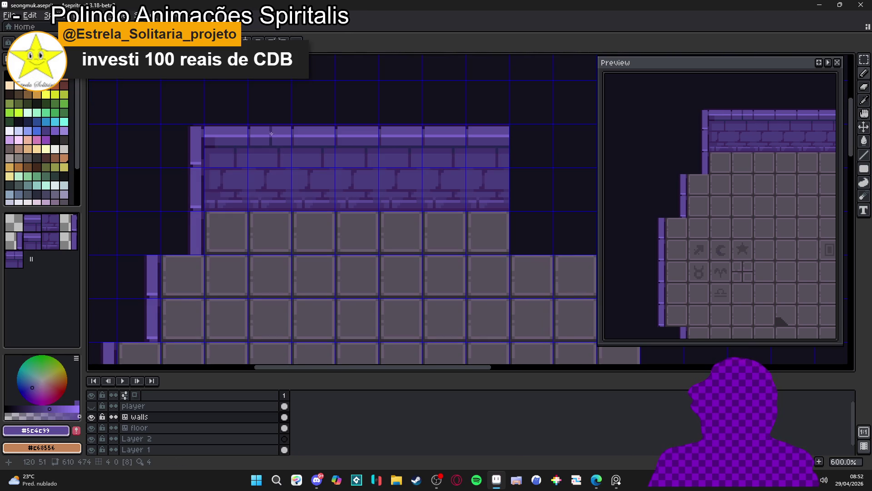
scroll(271, 135, up, 4)
Step: Lower one selected ledge block by a pixel and deselect it
key(m)
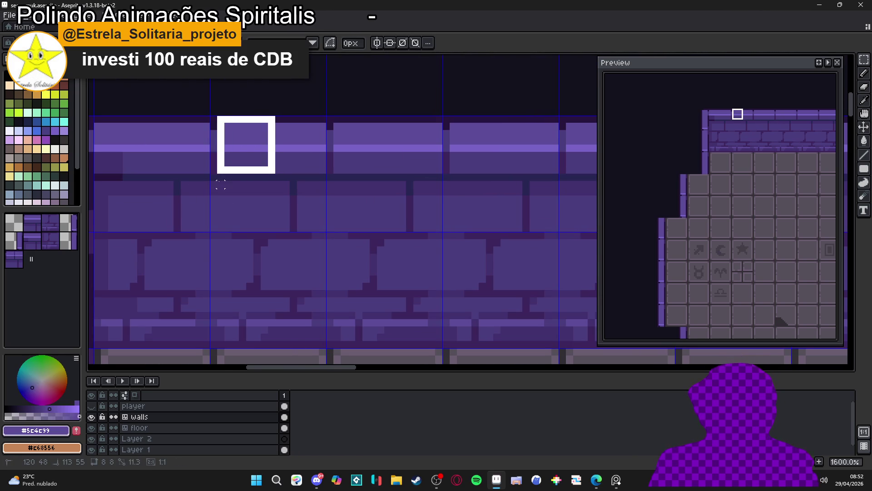
click(245, 144)
drag(247, 148, 248, 155)
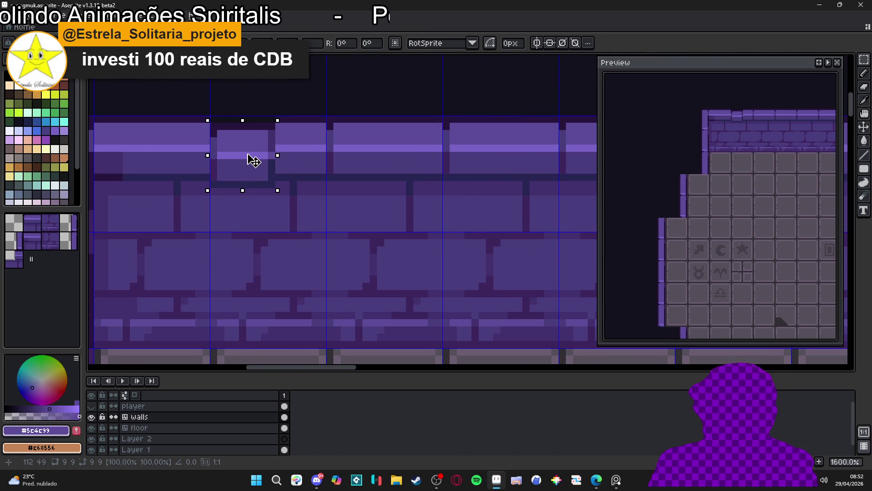
scroll(253, 161, down, 5)
key(ctrl+d)
scroll(266, 142, up, 5)
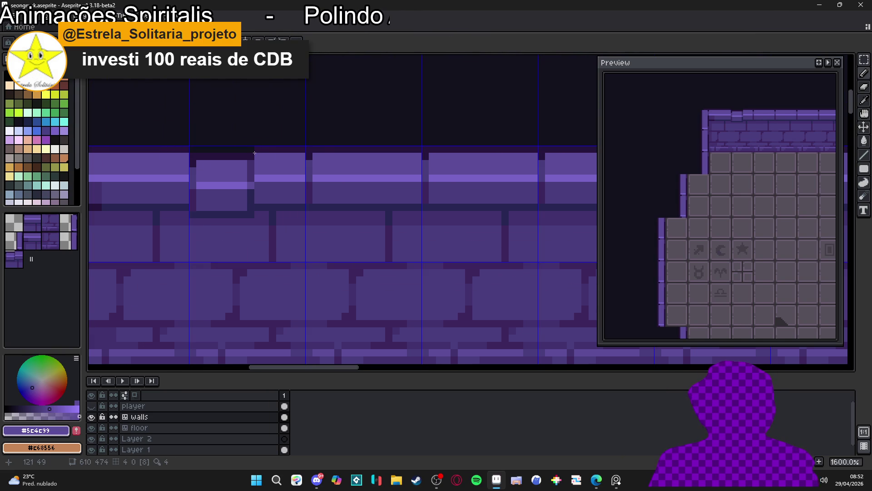
scroll(261, 165, down, 3)
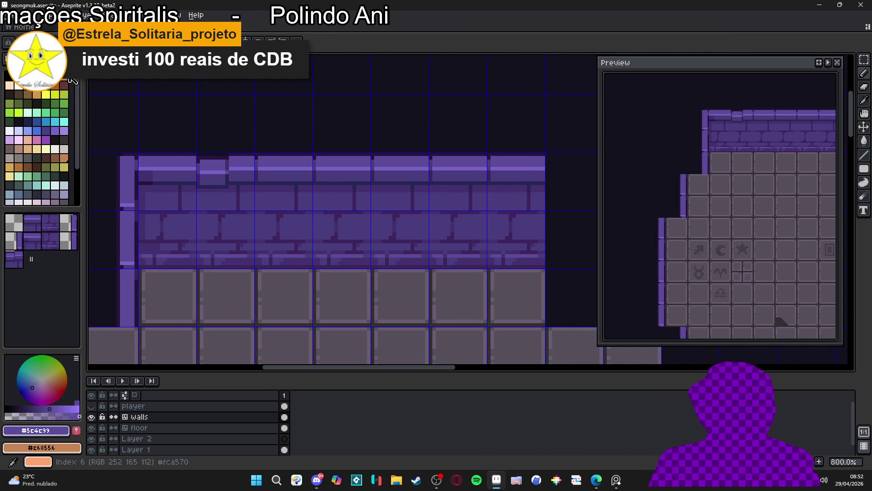
Step: Stamp the new raised-ledge tile along the top wall row, undoing one stray tile
click(13, 260)
drag(241, 172, 509, 176)
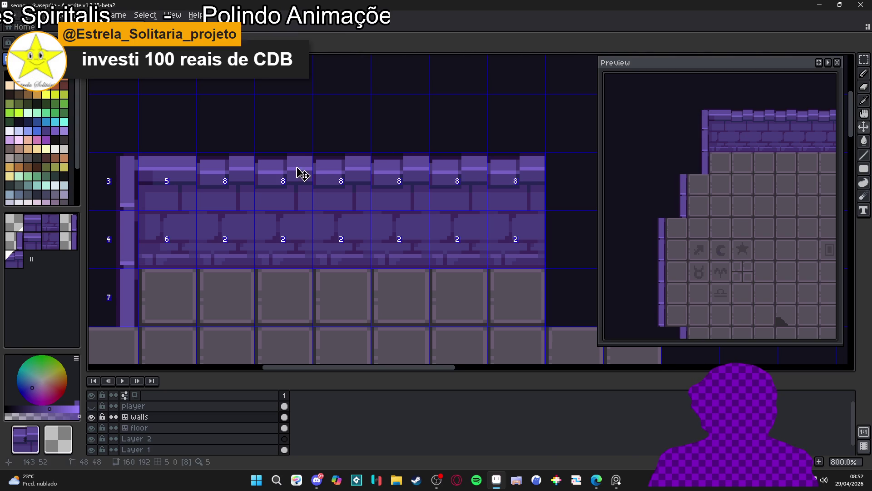
click(150, 110)
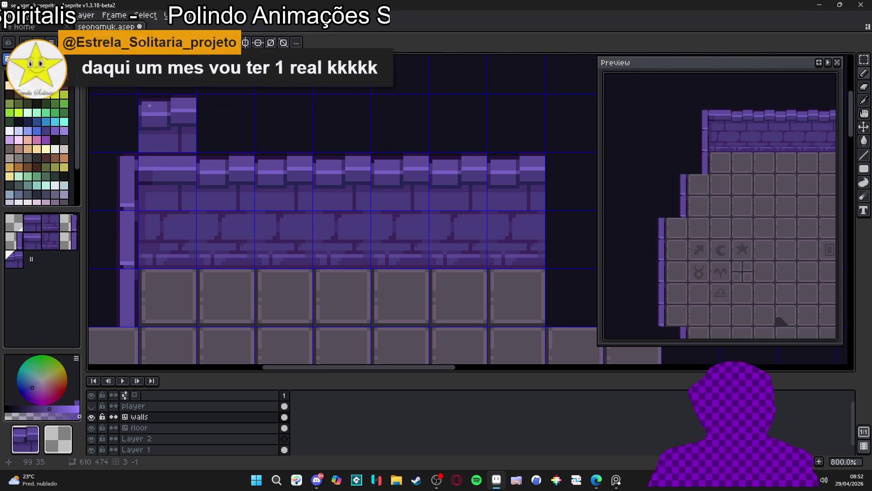
key(ctrl+z)
Step: Pick palette colour 25, then draw a darkest-purple vertical line down from the ledge top
click(49, 105)
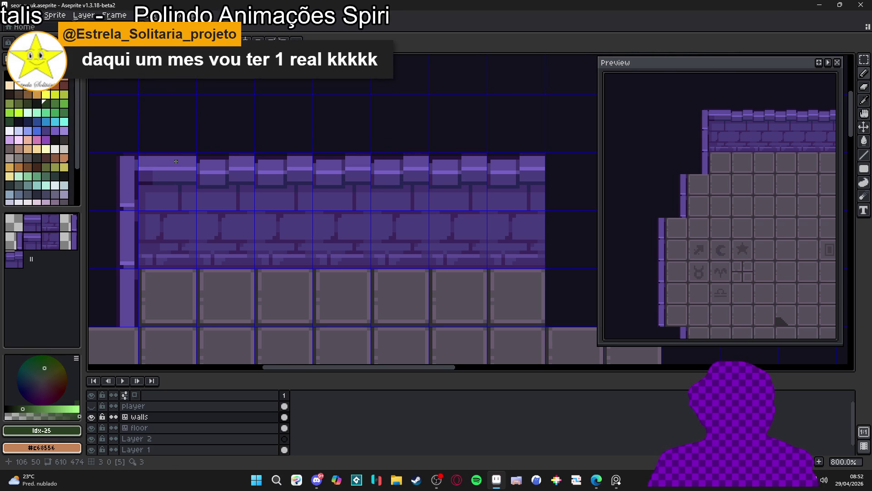
scroll(180, 171, up, 3)
drag(179, 171, 307, 191)
alt+click(296, 161)
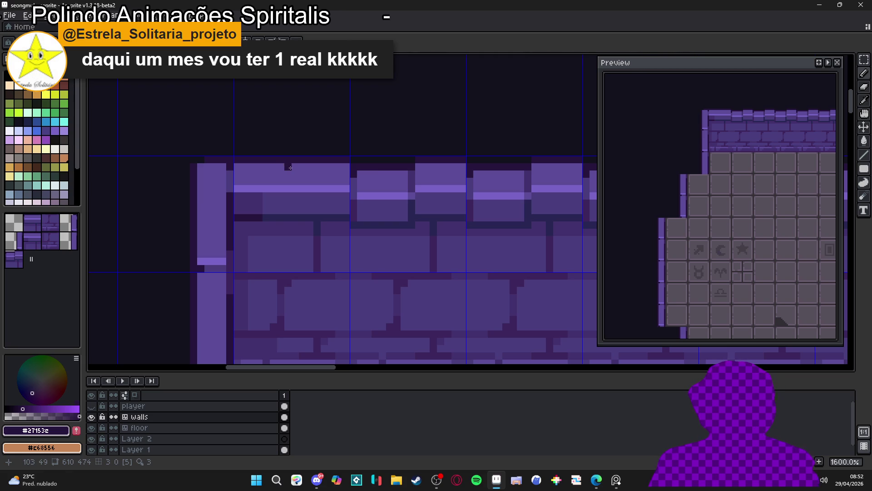
drag(293, 167, 295, 184)
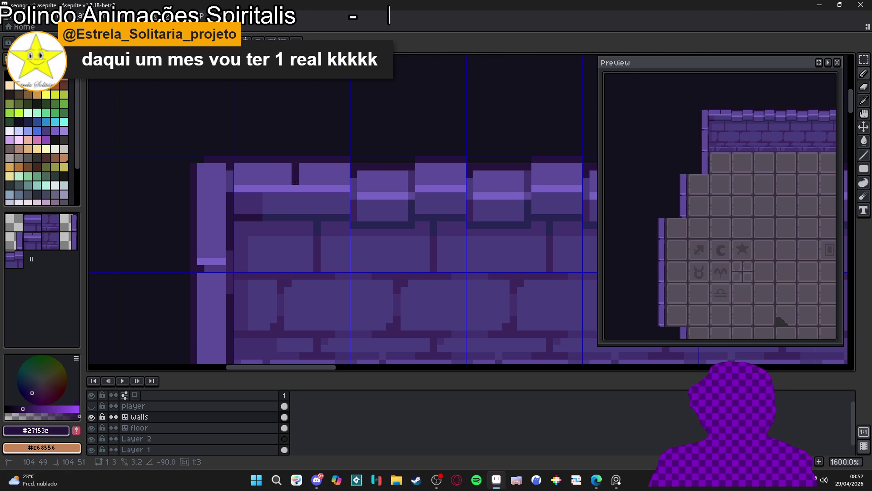
Step: Draw a #272654 seam under the light bar, then sample #4a3d7d and #5c4c99
alt+click(307, 197)
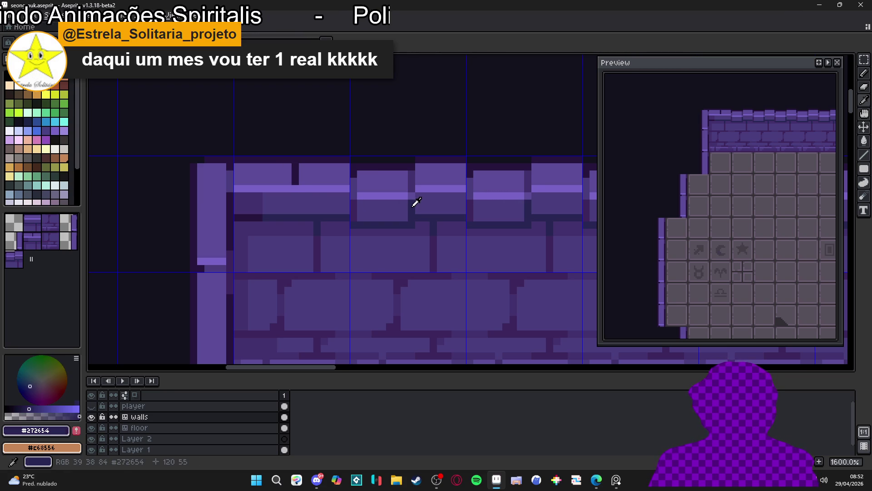
drag(296, 195, 296, 212)
alt+click(311, 201)
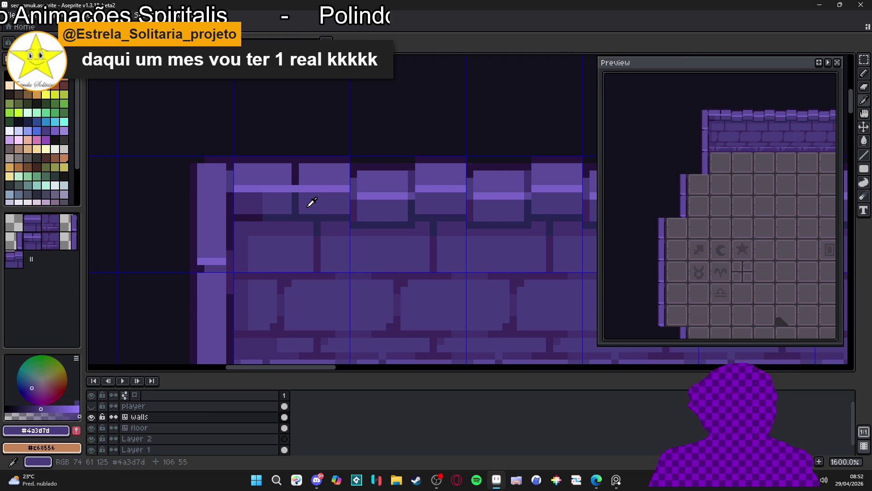
alt+click(315, 220)
scroll(314, 219, down, 3)
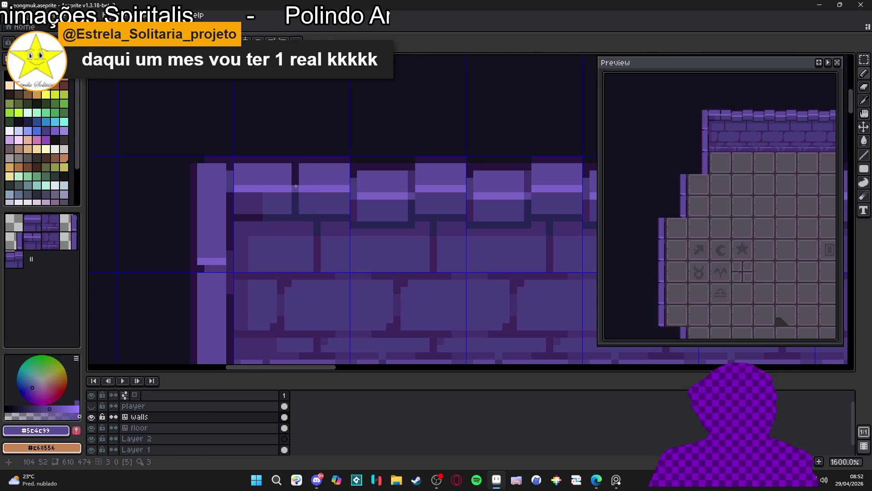
scroll(315, 219, down, 1)
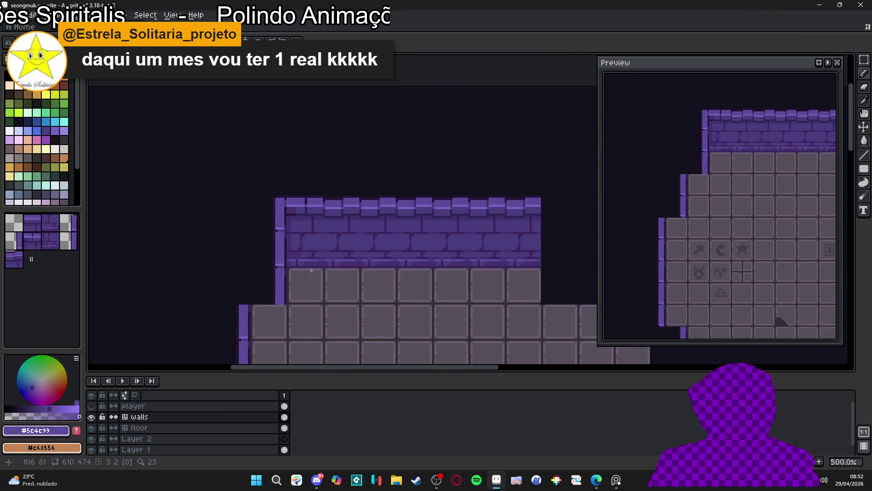
Step: Undo the last pencil stroke and zoom in on the brick column
key(ctrl+z)
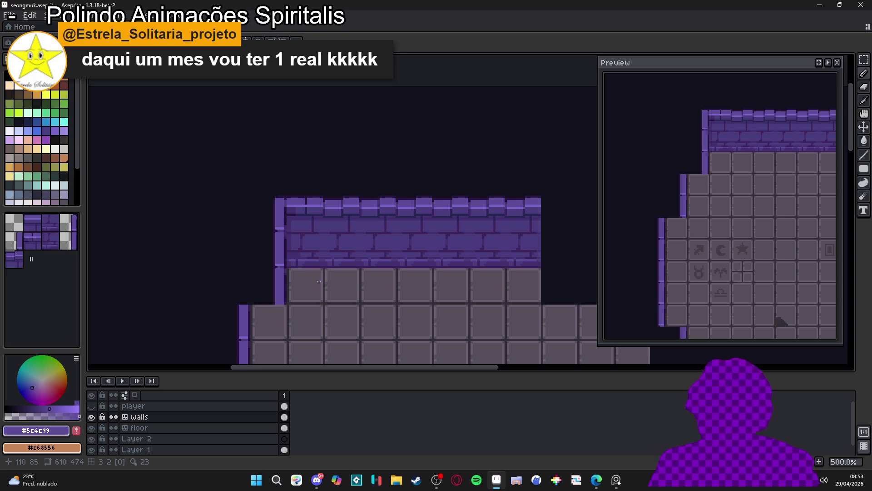
scroll(319, 281, down, 1)
scroll(296, 218, down, 3)
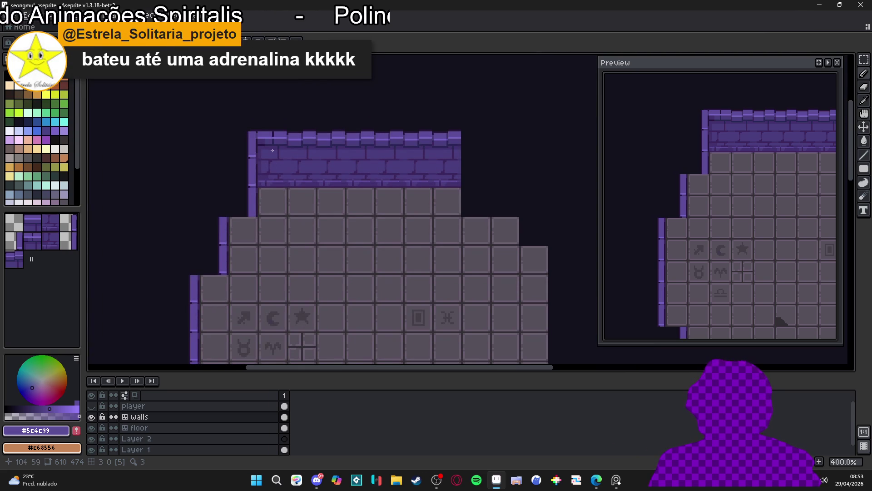
scroll(281, 182, up, 6)
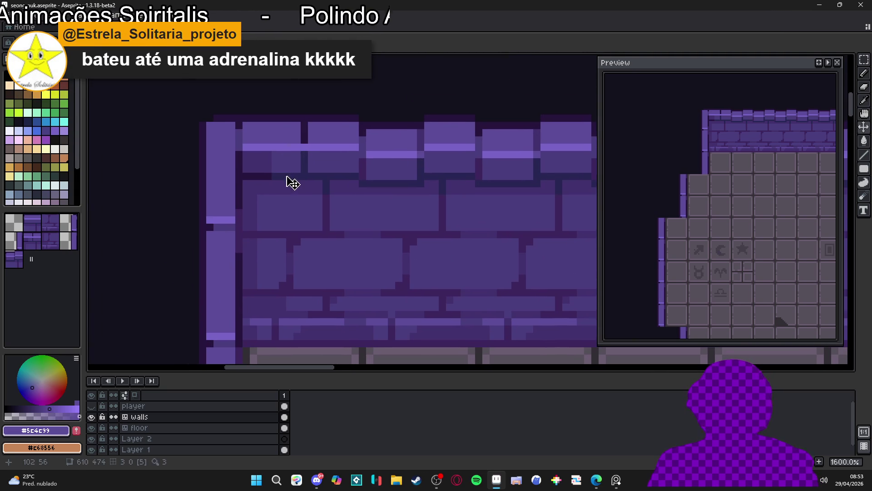
scroll(275, 168, down, 1)
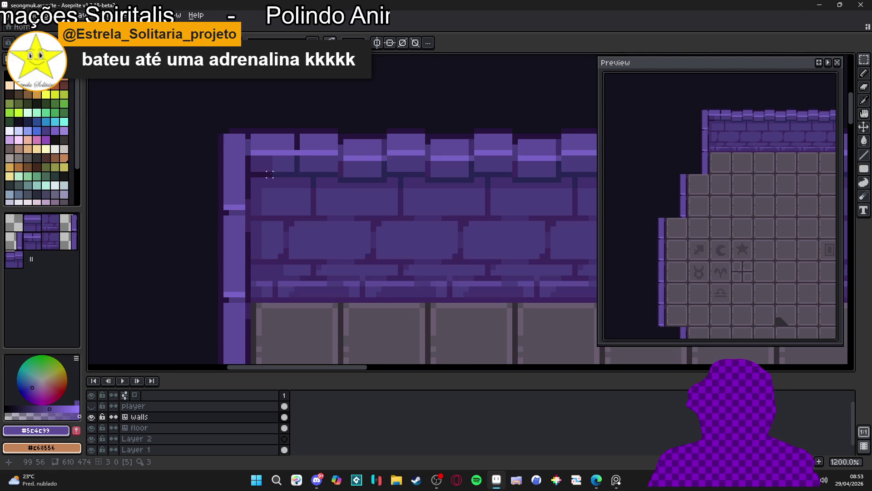
scroll(282, 164, up, 3)
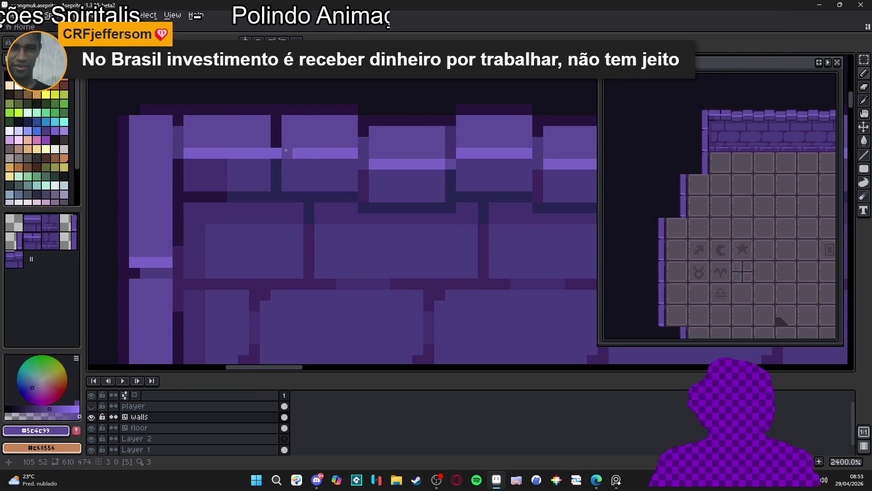
scroll(281, 158, down, 3)
scroll(281, 162, up, 3)
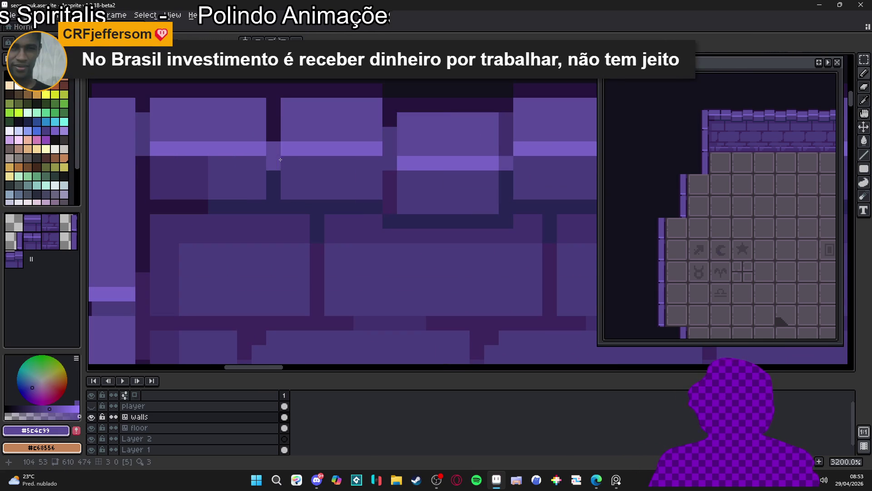
Step: Paint a #272654 seam, then repaint the dark brick strip lighter to match neighbours
alt+click(273, 113)
mouse_move(259, 114)
mouse_down()
mouse_move(273, 165)
mouse_move(262, 186)
mouse_move(277, 113)
mouse_up()
alt+click(286, 182)
alt+click(288, 132)
scroll(278, 116, down, 1)
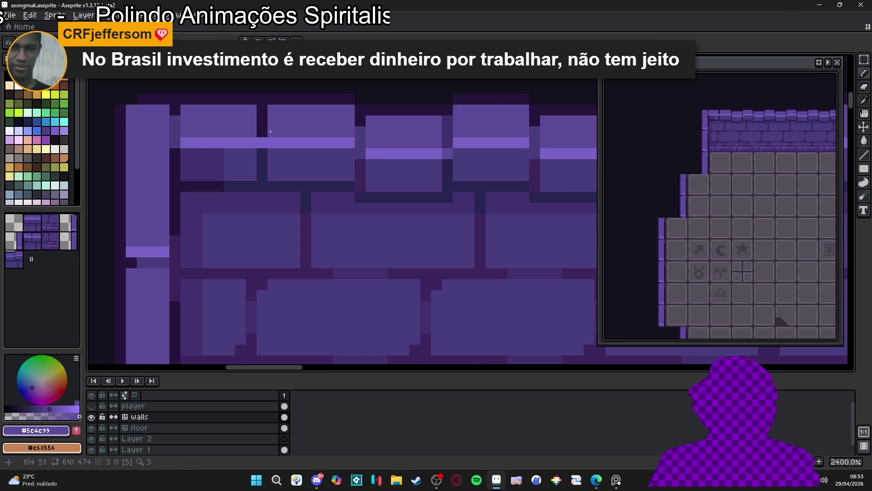
scroll(261, 149, down, 1)
Step: Show the tile grid and switch to the Rectangular Marquee tool
key(ctrl+apostrophe)
scroll(268, 136, up, 1)
key(m)
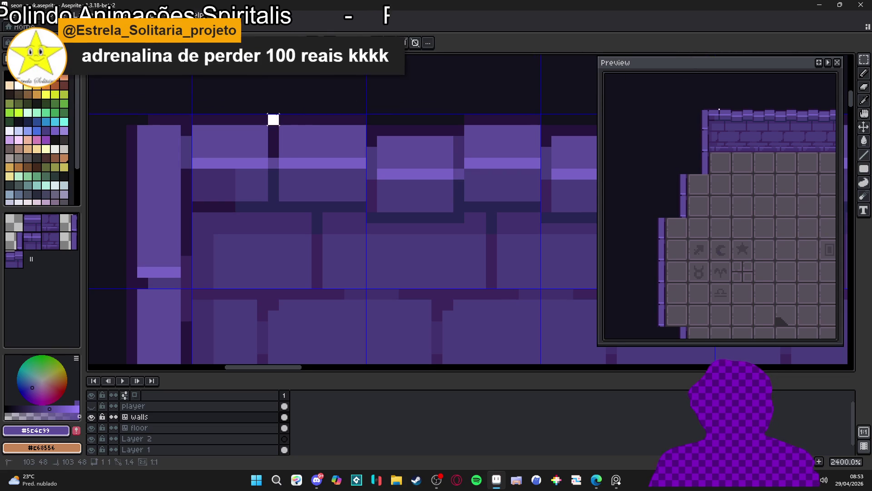
Step: Marquee-select a block of pixels at the wall top and hide the tile grid
mouse_move(273, 119)
mouse_down()
mouse_move(249, 166)
mouse_move(191, 213)
mouse_up()
scroll(214, 195, down, 1)
scroll(267, 219, down, 3)
key(ctrl+apostrophe)
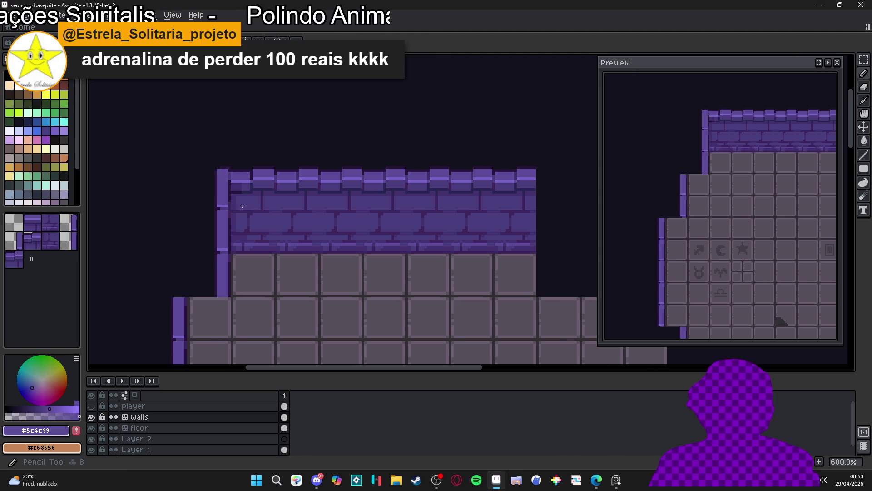
scroll(255, 227, up, 4)
Step: Eyedrop the dark mortar #272654, then the brick purple #43316d from the wall
alt+click(261, 169)
alt+click(269, 184)
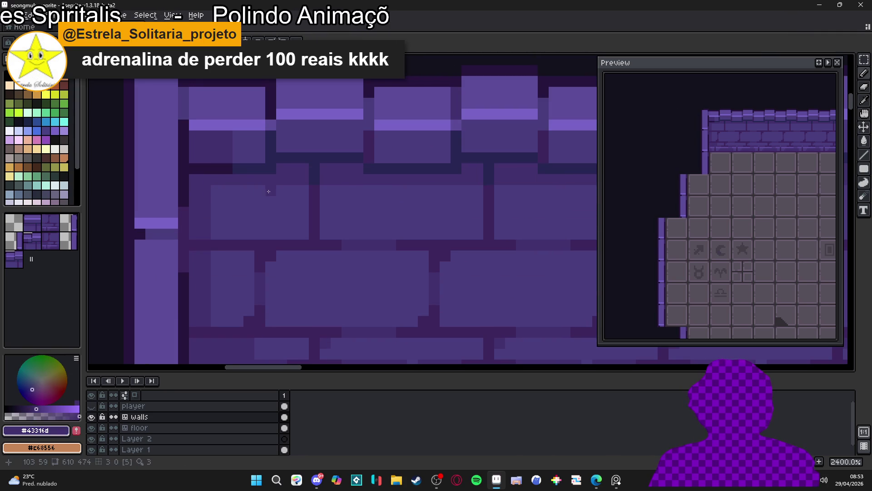
scroll(221, 192, down, 5)
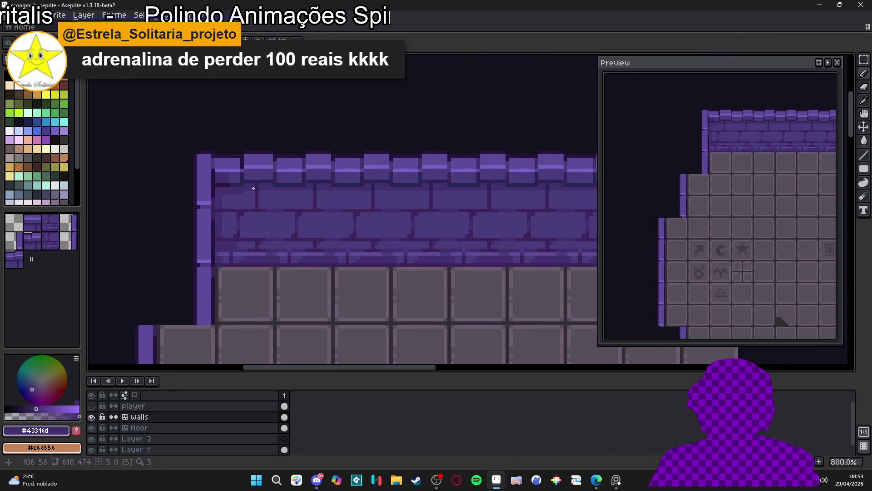
scroll(246, 173, up, 2)
scroll(236, 178, down, 2)
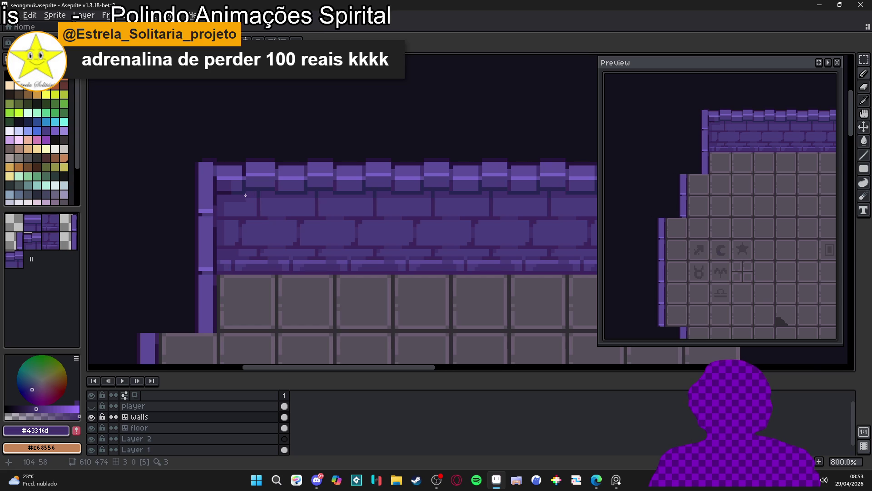
scroll(228, 184, up, 2)
scroll(246, 182, up, 1)
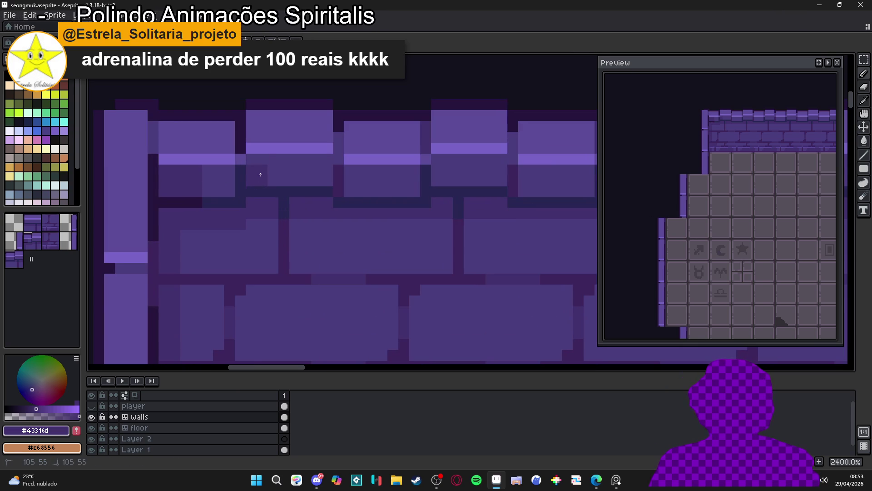
scroll(261, 173, down, 1)
scroll(261, 173, down, 3)
scroll(301, 185, down, 1)
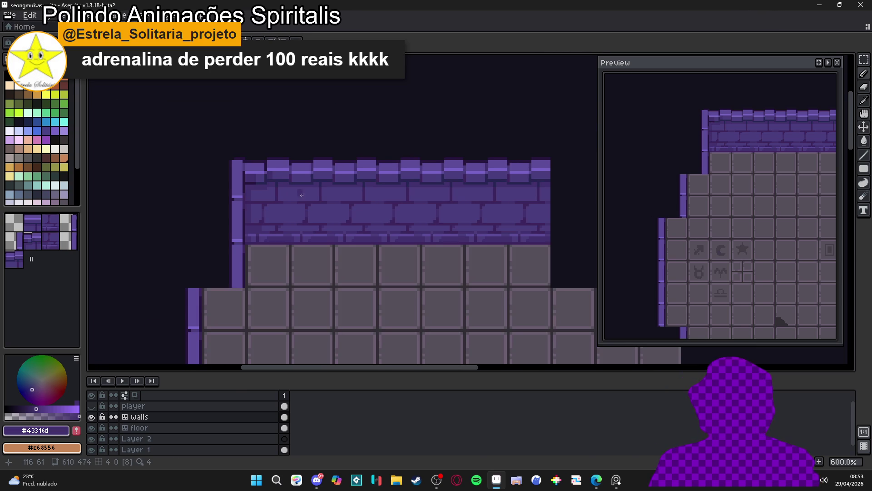
Step: Undo the last pencil stroke on the wall
key(ctrl+z)
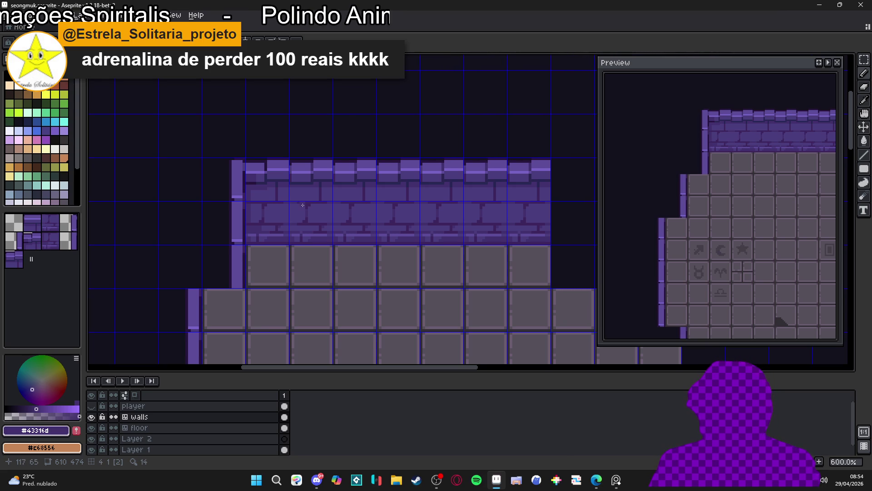
scroll(301, 270, down, 1)
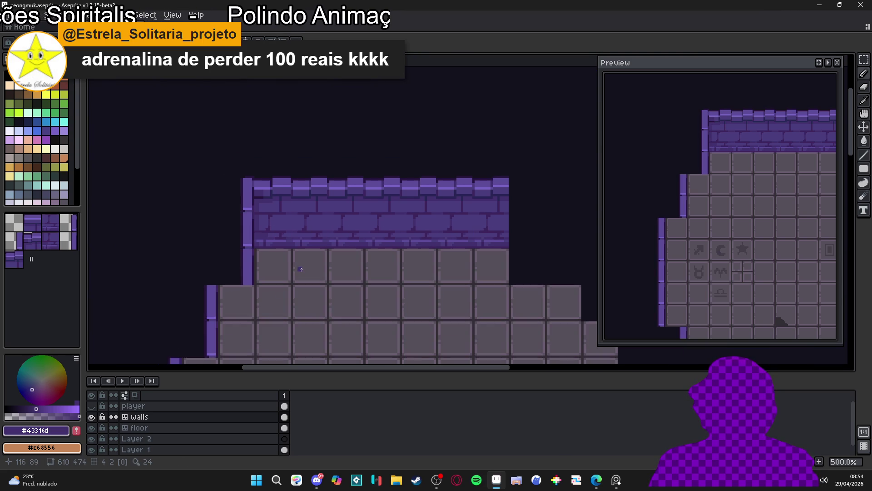
scroll(302, 269, down, 1)
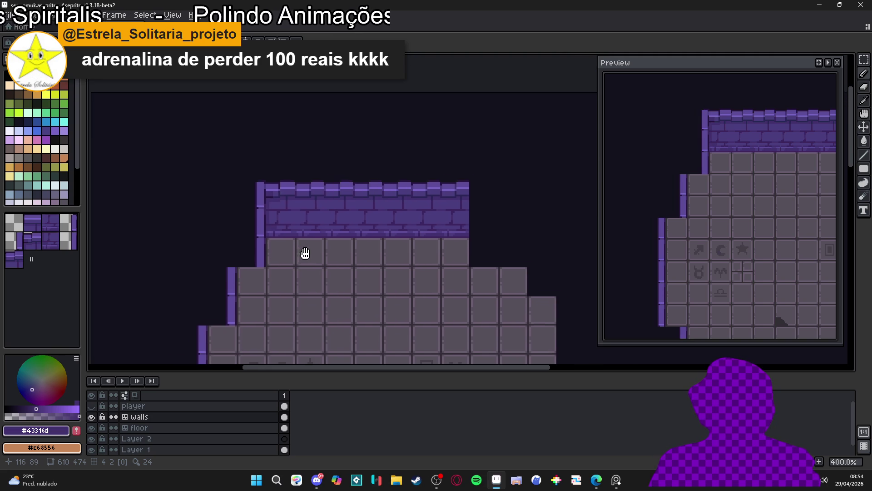
scroll(313, 245, down, 1)
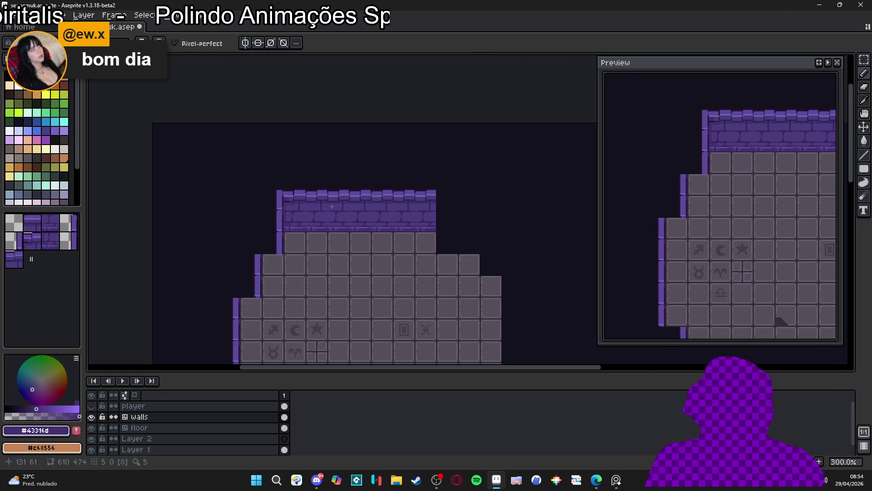
Step: Draw an 8x1 pixel line along the top of the brick wall
scroll(305, 177, down, 1)
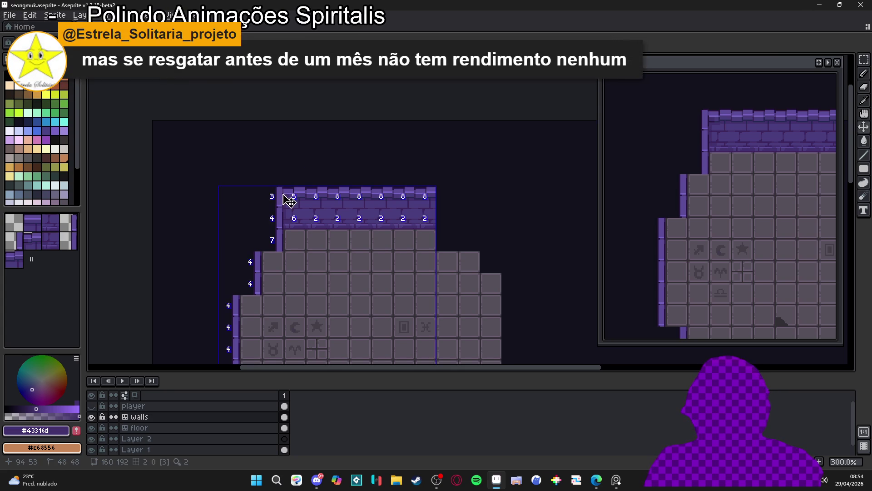
scroll(288, 196, up, 7)
mouse_move(329, 209)
mouse_down()
mouse_move(383, 208)
mouse_move(328, 209)
mouse_move(359, 207)
mouse_up()
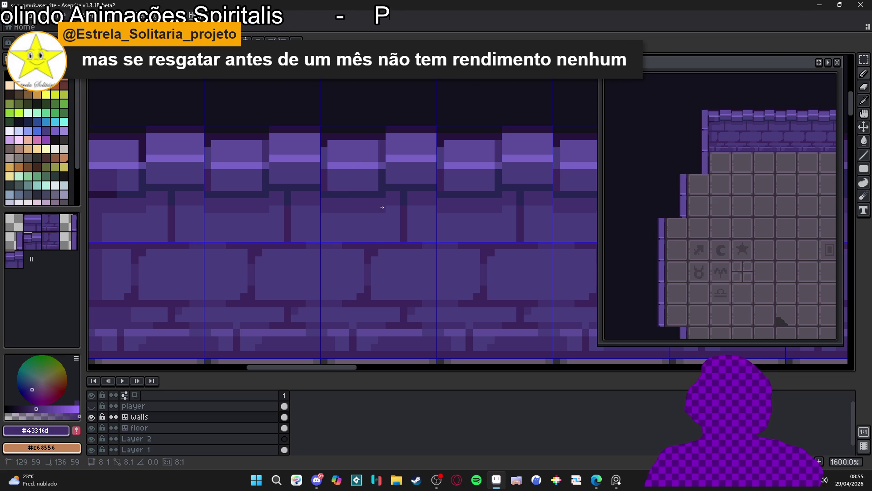
scroll(359, 207, down, 4)
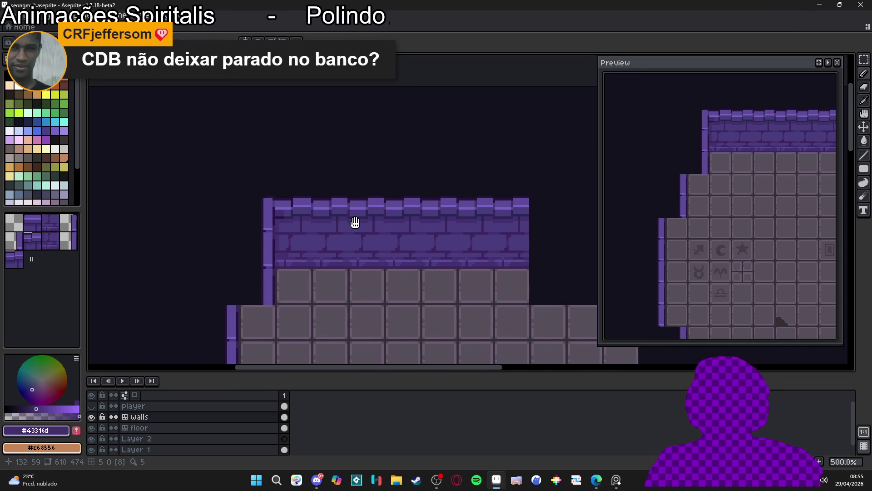
scroll(348, 221, right, 1)
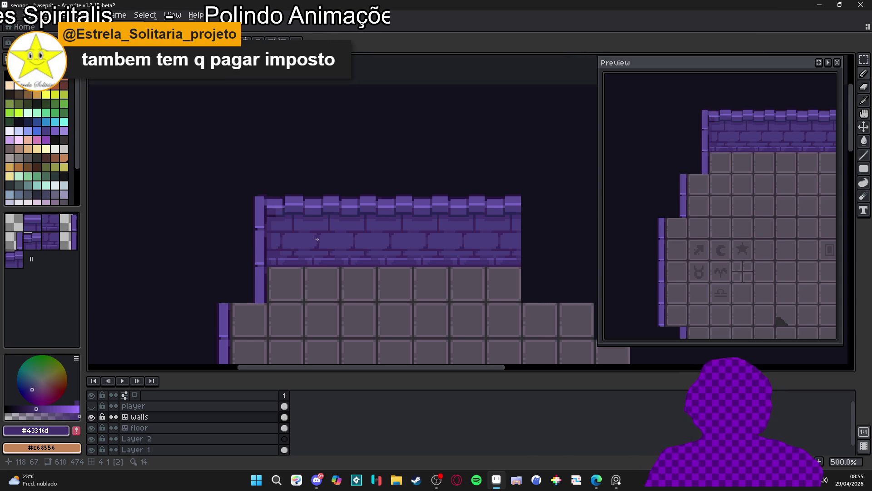
scroll(452, 227, up, 5)
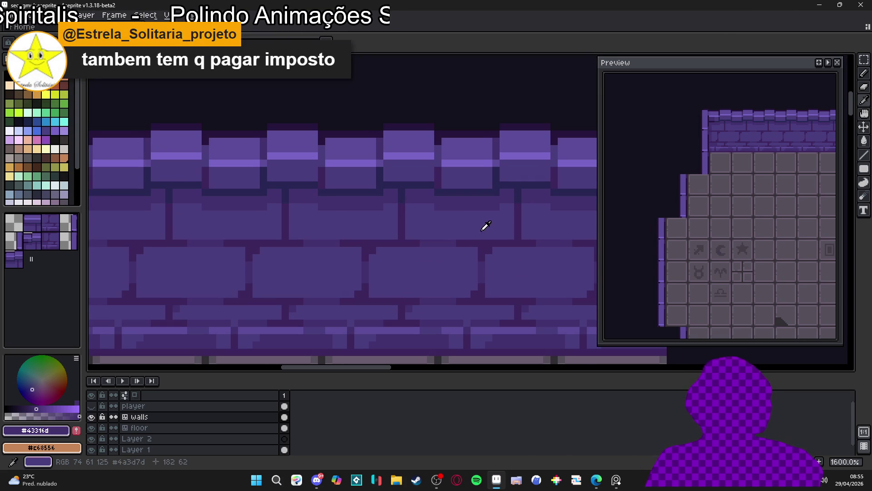
scroll(482, 229, up, 2)
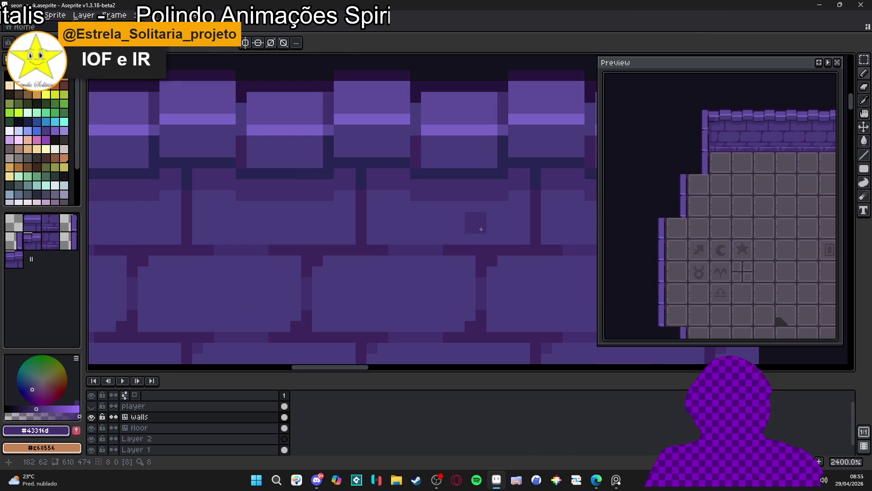
scroll(481, 229, down, 3)
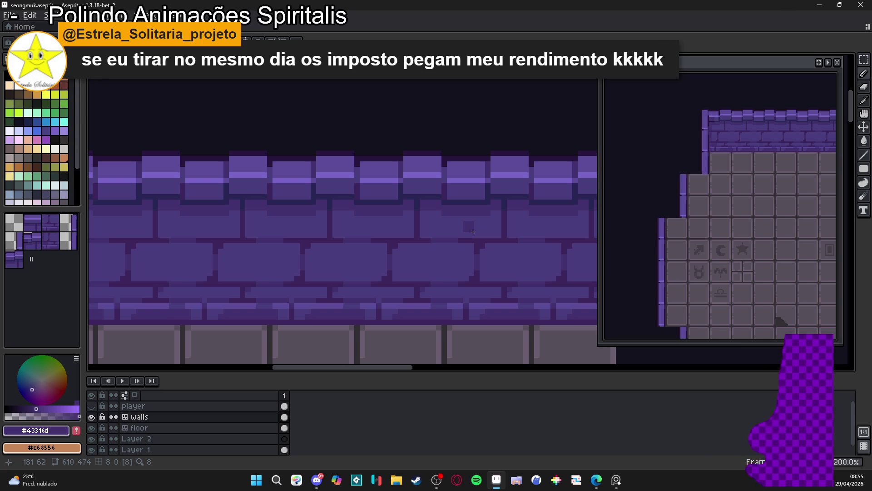
Step: Pan out to view the whole wall-and-floor map
scroll(473, 232, down, 3)
mouse_move(162, 279)
mouse_down()
mouse_move(194, 239)
mouse_move(195, 207)
mouse_up()
scroll(195, 207, down, 1)
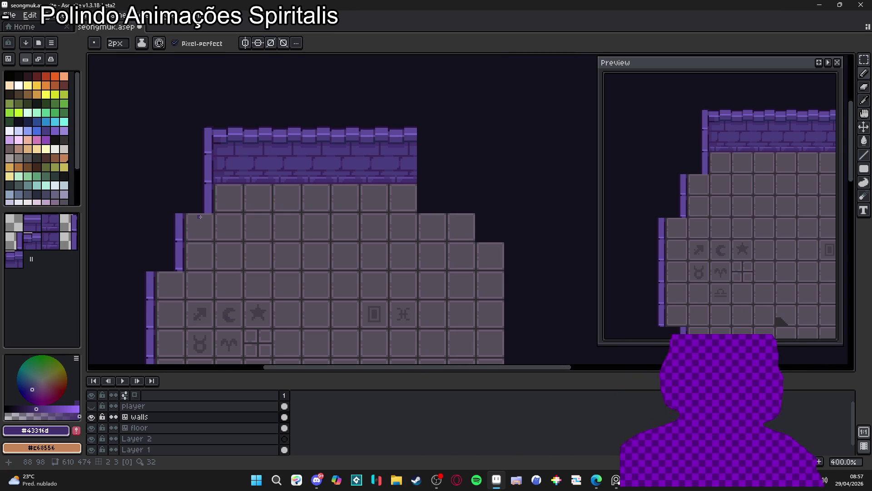
scroll(321, 123, left, 1)
Step: Show the grid and shrink the brush to 1 pixel
key(ctrl+apostrophe)
scroll(219, 141, up, 2)
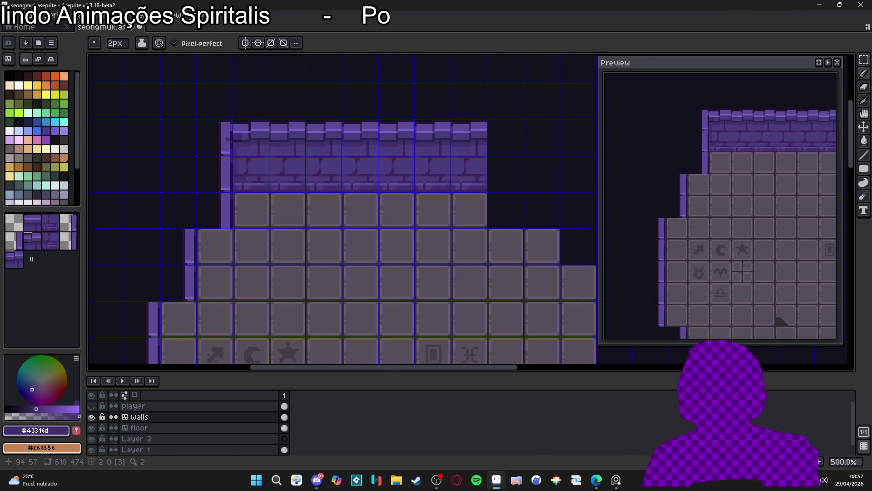
scroll(230, 131, up, 6)
key(minus)
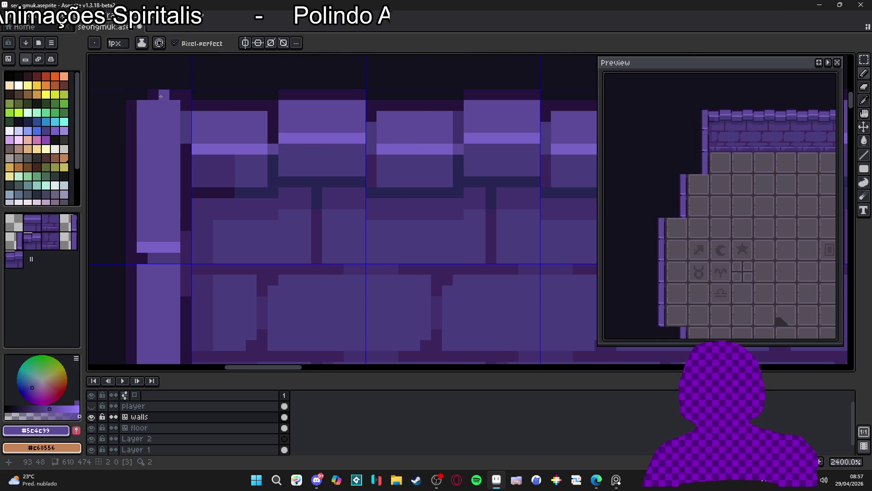
scroll(169, 116, down, 5)
scroll(169, 116, up, 3)
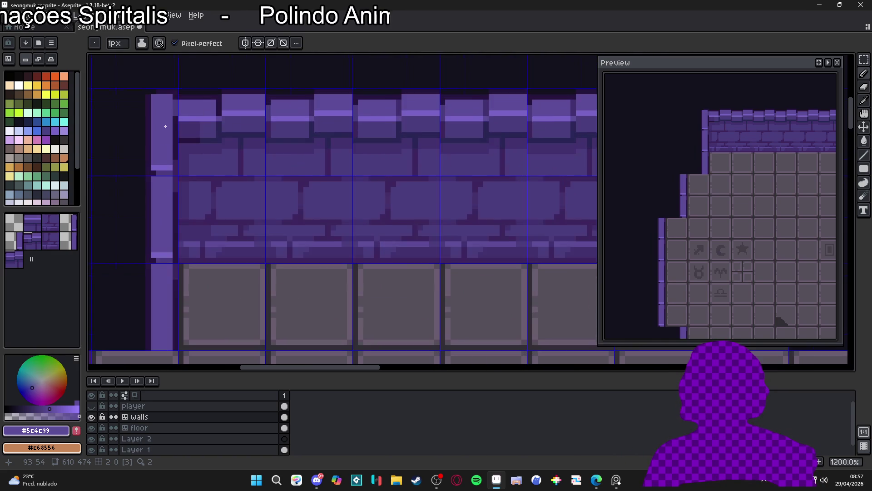
scroll(177, 134, down, 3)
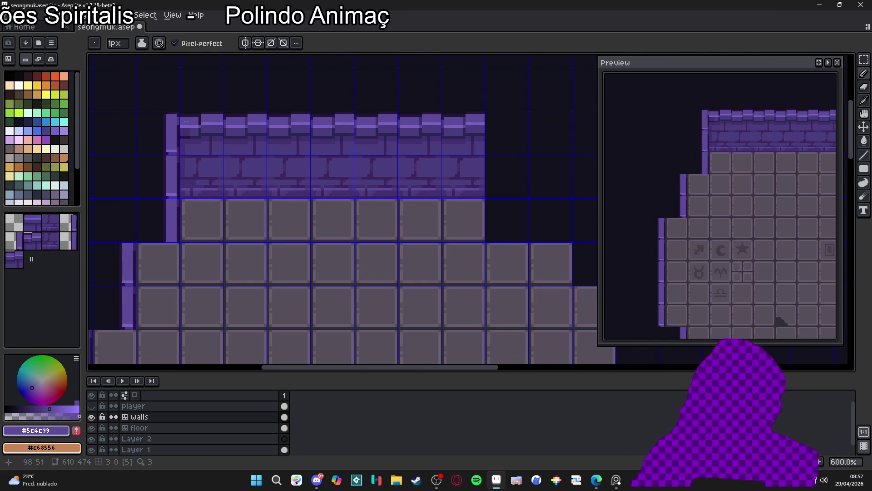
scroll(195, 141, up, 4)
Step: Draw a darkest-purple #27153c pixel line along the brick edge
alt+click(186, 136)
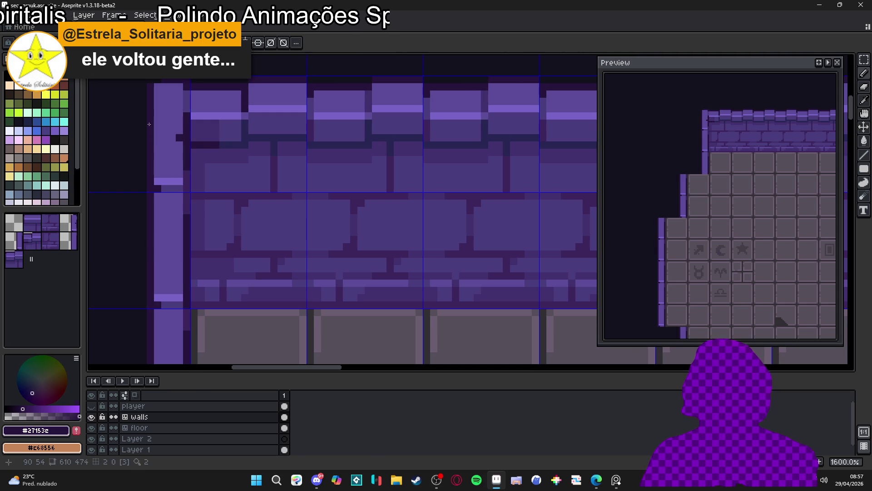
drag(181, 134, 147, 133)
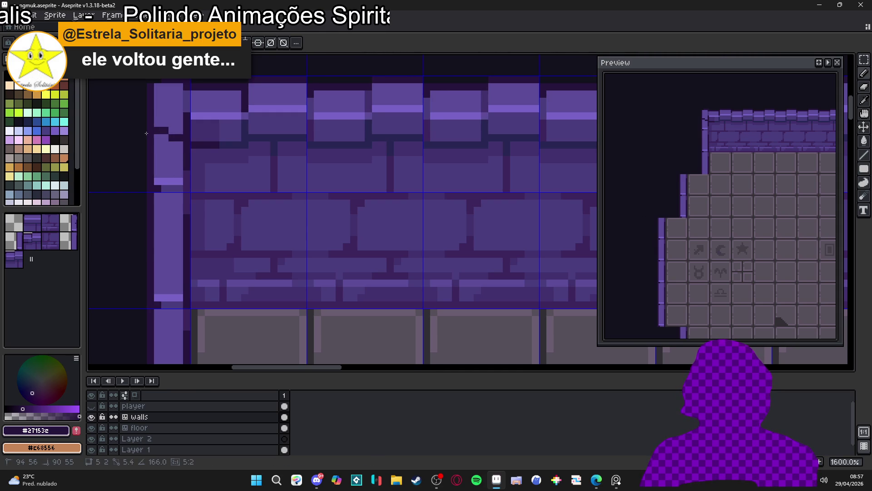
scroll(157, 138, down, 3)
scroll(161, 149, up, 2)
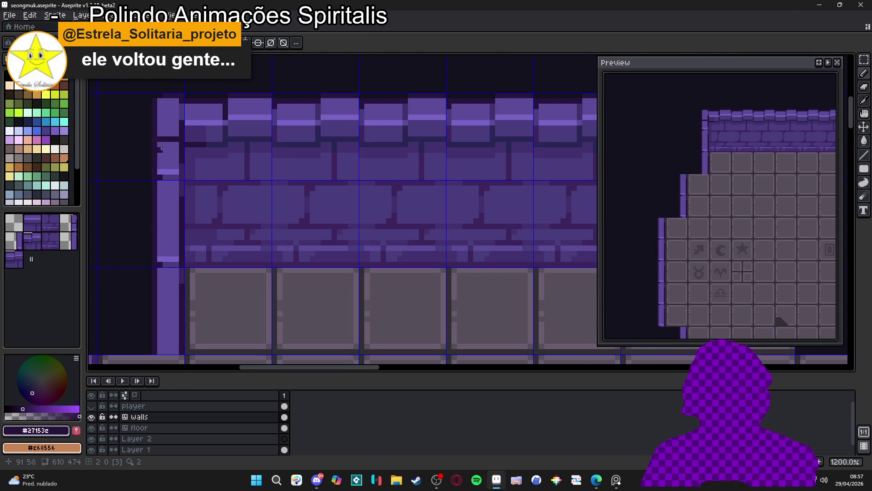
Step: Sample the wall purples #43316d and #4a3d7d from the bricks
alt+click(191, 132)
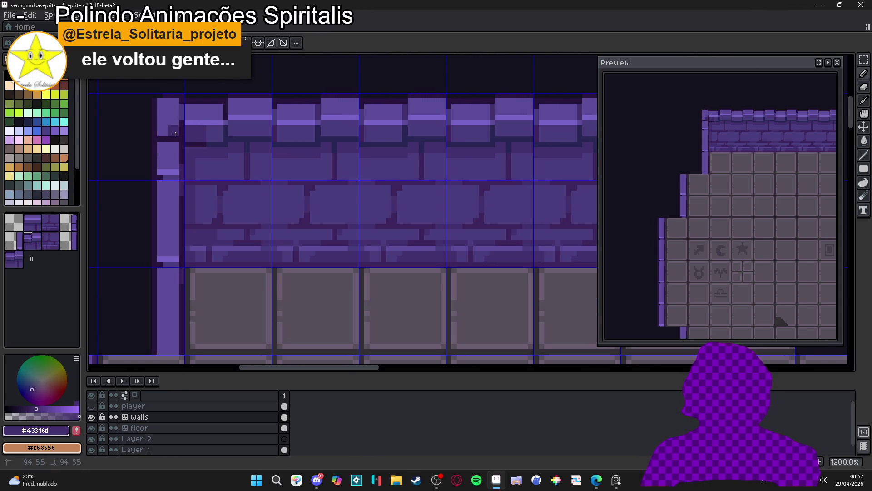
scroll(164, 136, down, 3)
scroll(166, 139, up, 3)
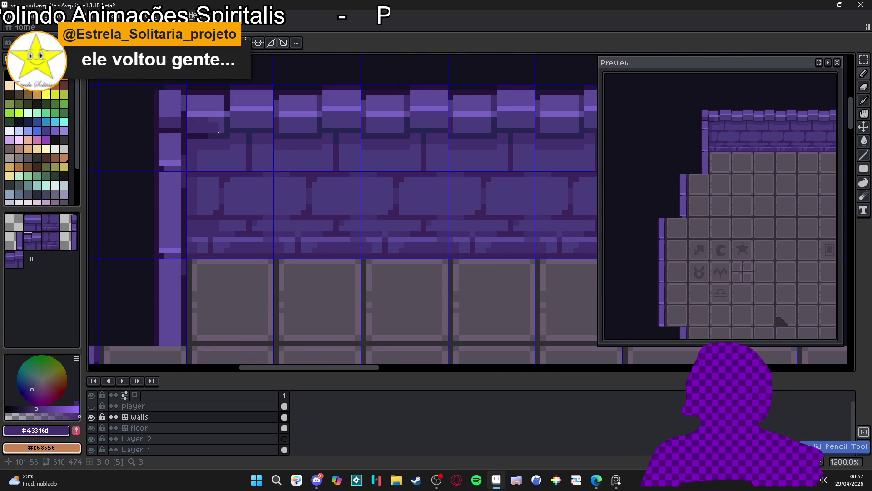
alt+click(168, 137)
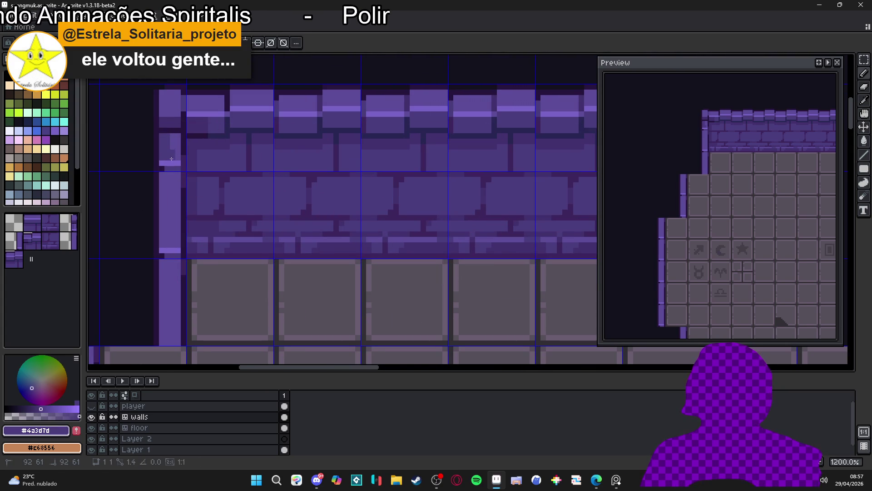
scroll(174, 143, down, 4)
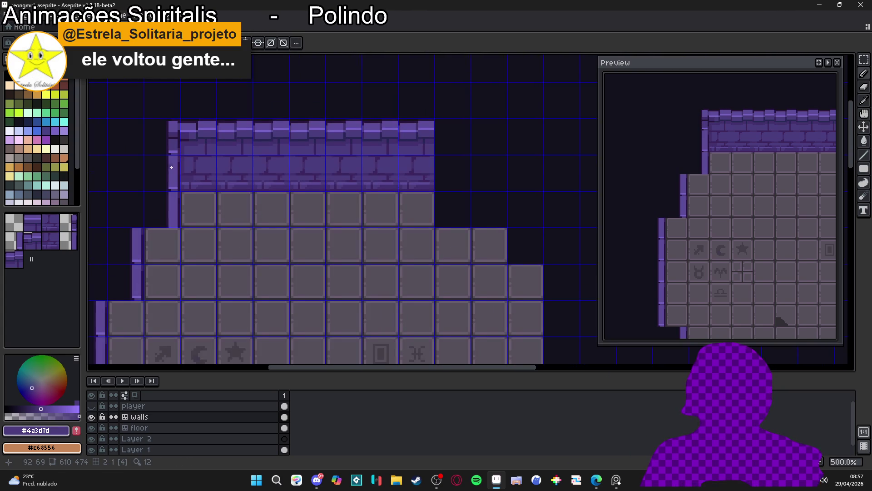
scroll(173, 169, up, 2)
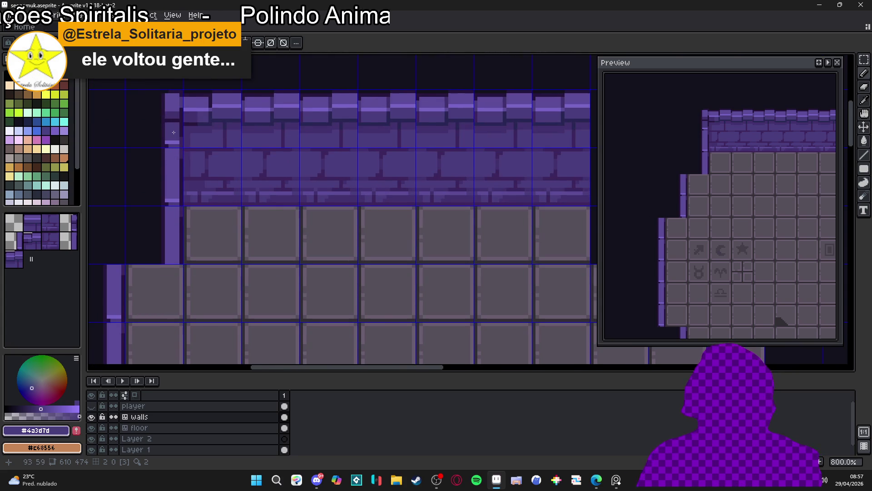
scroll(173, 132, down, 1)
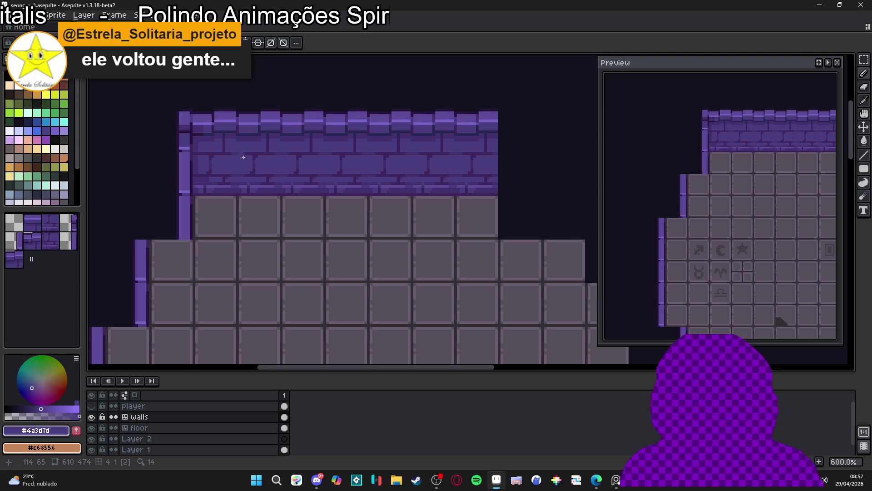
Step: Undo the pencil pixels on the left wall and switch to the selection tool
key(ctrl+z)
key(ctrl+z)
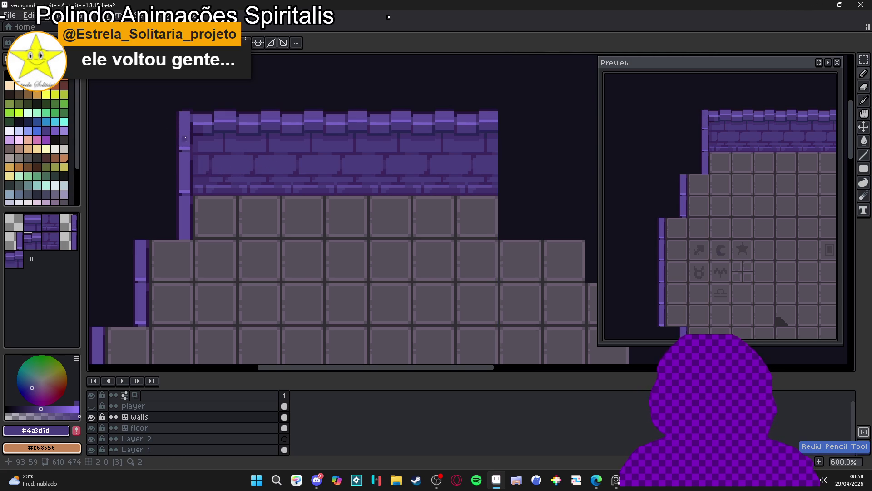
scroll(201, 111, up, 3)
key(m)
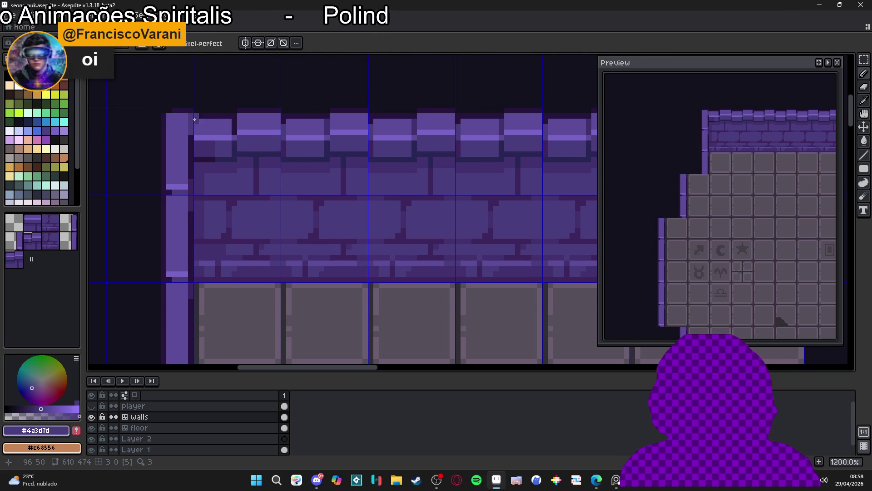
Step: Sample the mid purple wall colour and draw a line up the wall's left edge
key(i)
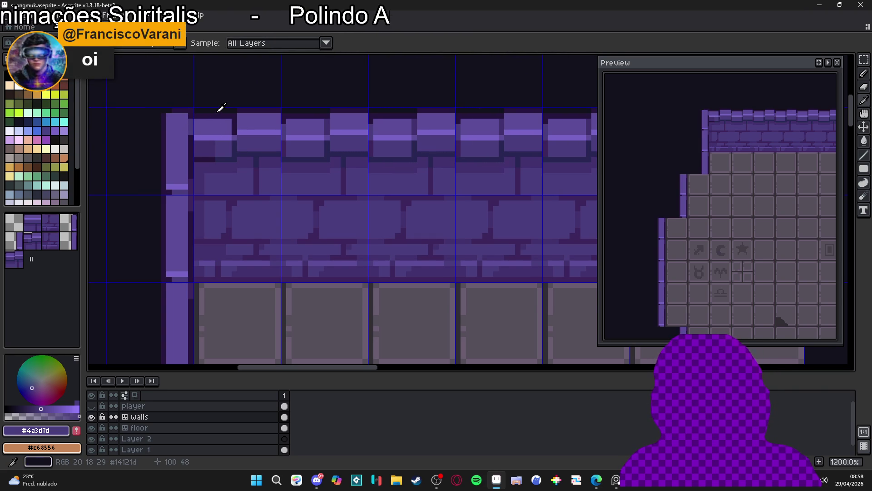
click(208, 111)
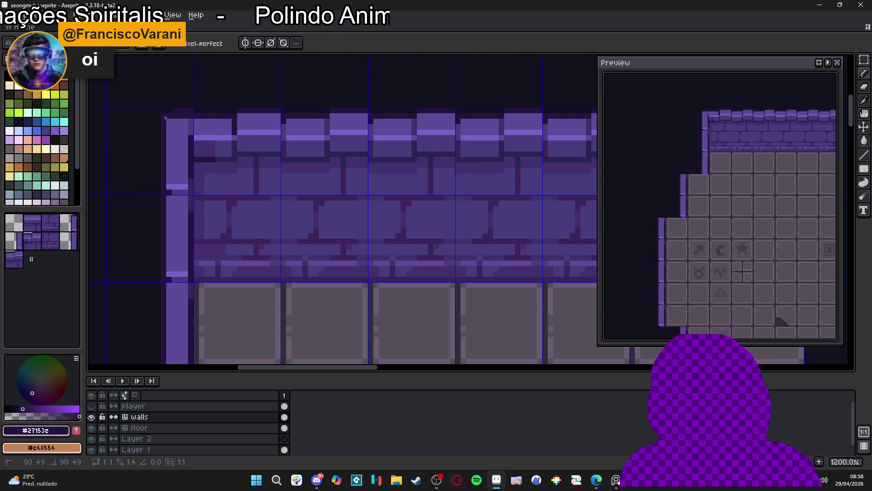
alt+click(190, 135)
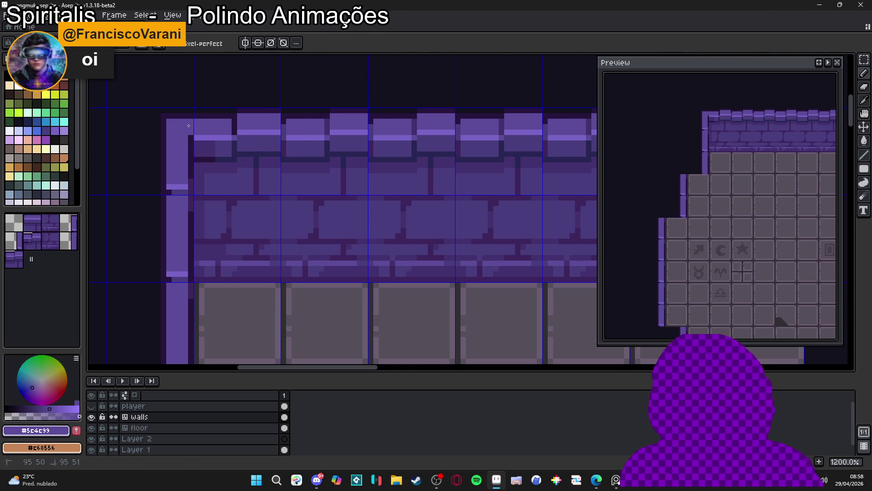
scroll(169, 156, down, 2)
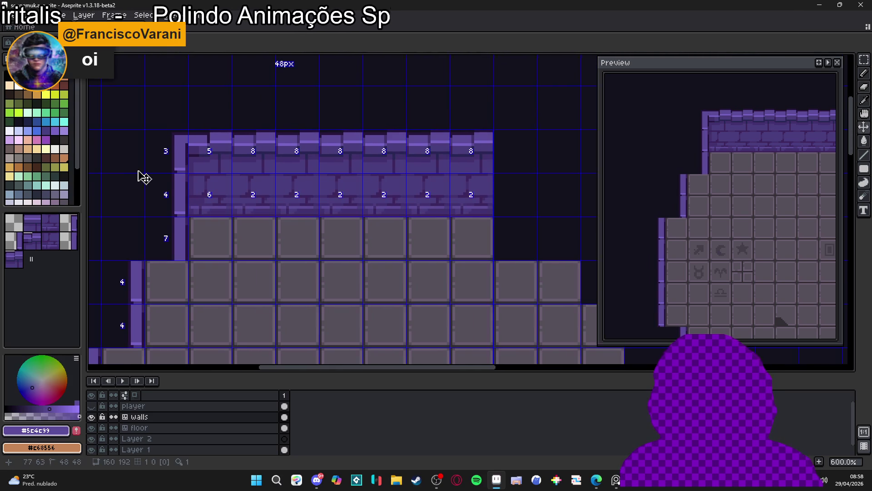
scroll(139, 178, up, 2)
shift+click(180, 113)
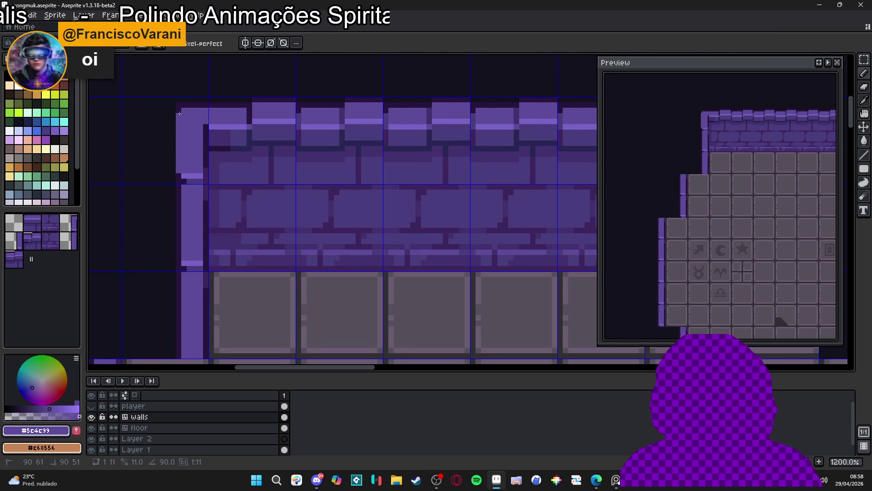
Step: Draw a dark outline-coloured line down the wall's left edge
alt+click(171, 107)
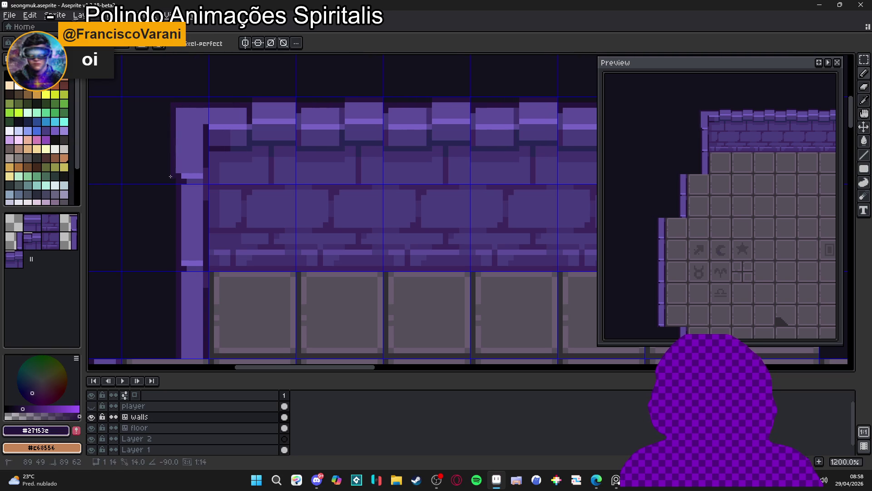
scroll(175, 176, down, 3)
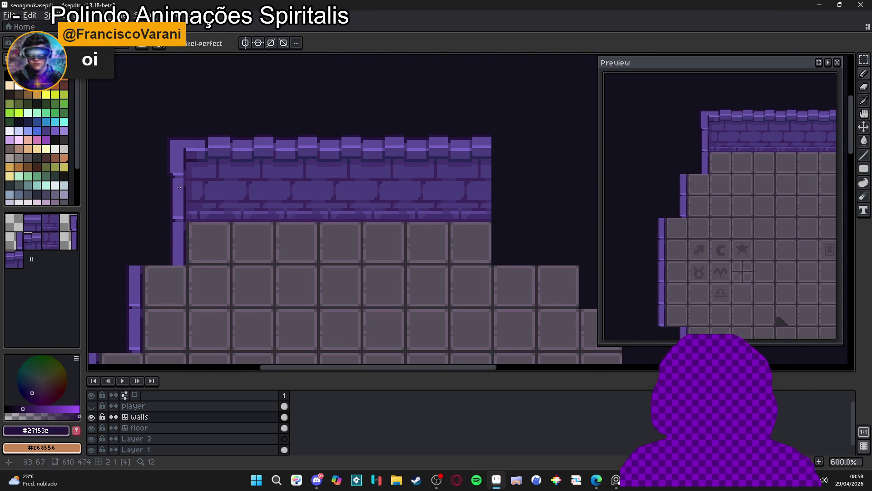
scroll(181, 176, up, 3)
alt+click(174, 166)
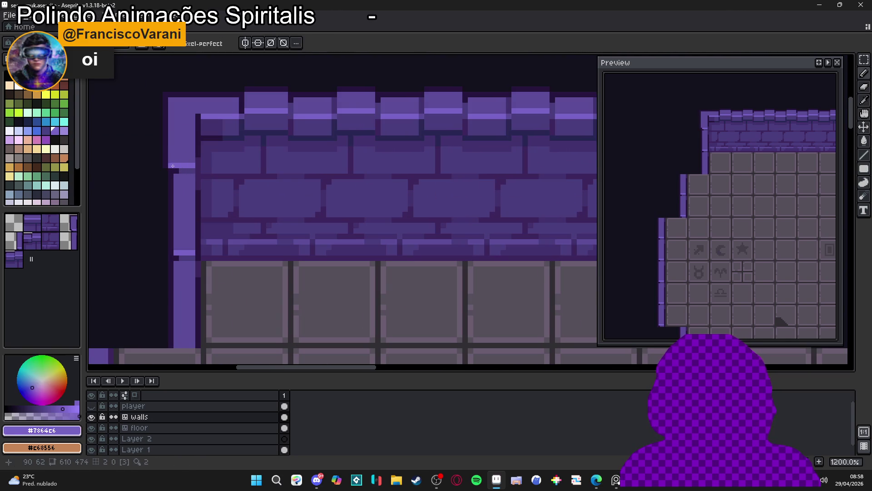
scroll(175, 169, down, 3)
scroll(174, 171, up, 3)
alt+click(106, 110)
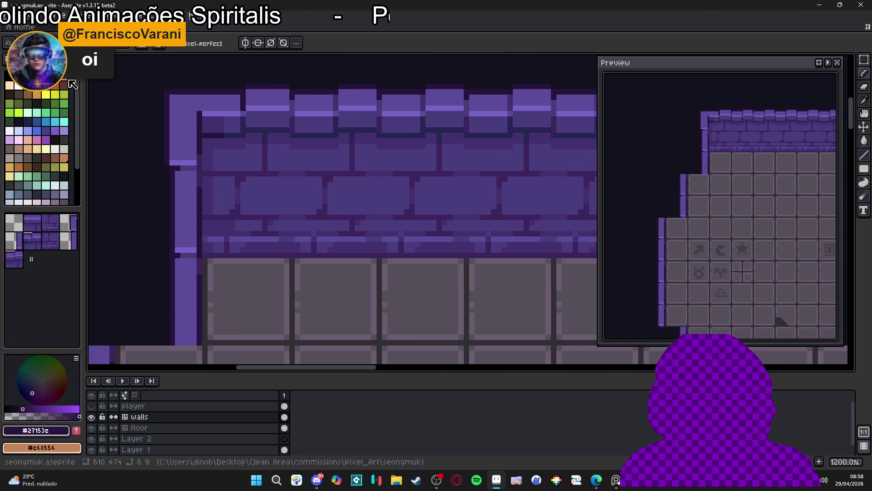
drag(166, 178, 169, 337)
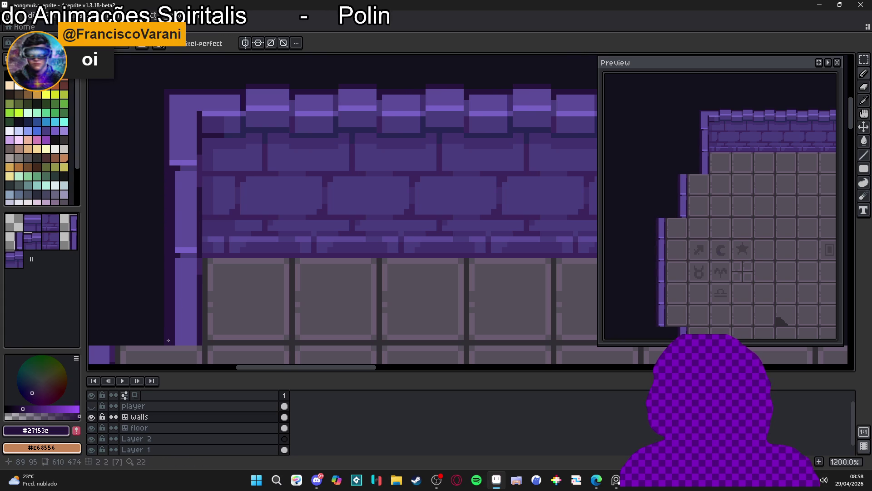
Step: Draw a lighter mid-purple line down the left edge beside it
alt+click(167, 189)
drag(172, 178, 173, 335)
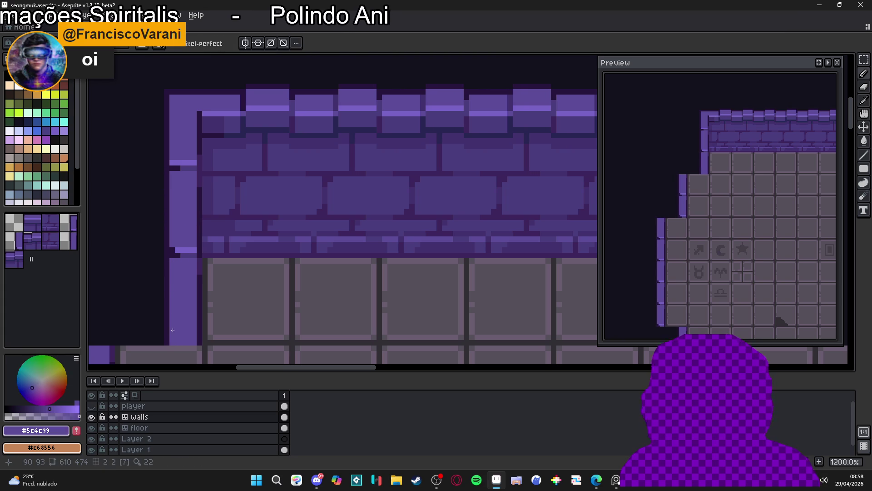
scroll(172, 335, down, 4)
scroll(222, 259, down, 2)
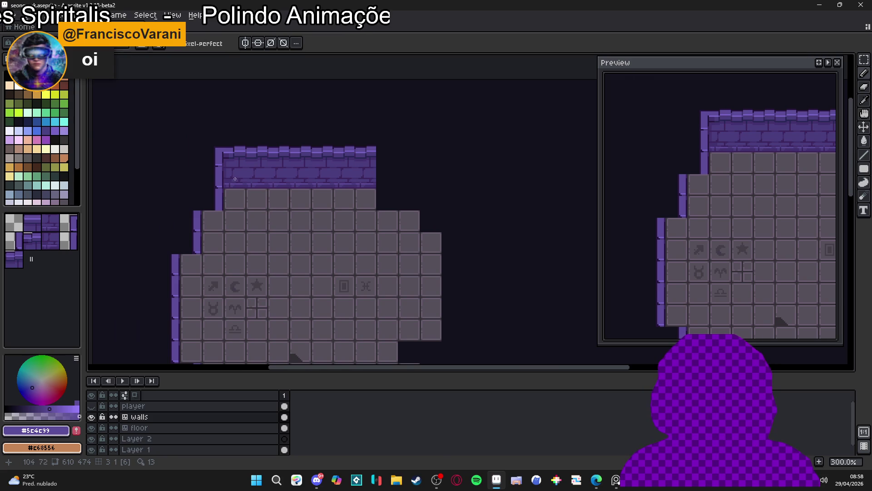
Step: Sample the dark blue-purple and darkest outline colours from the wall
scroll(245, 167, up, 1)
scroll(208, 181, down, 1)
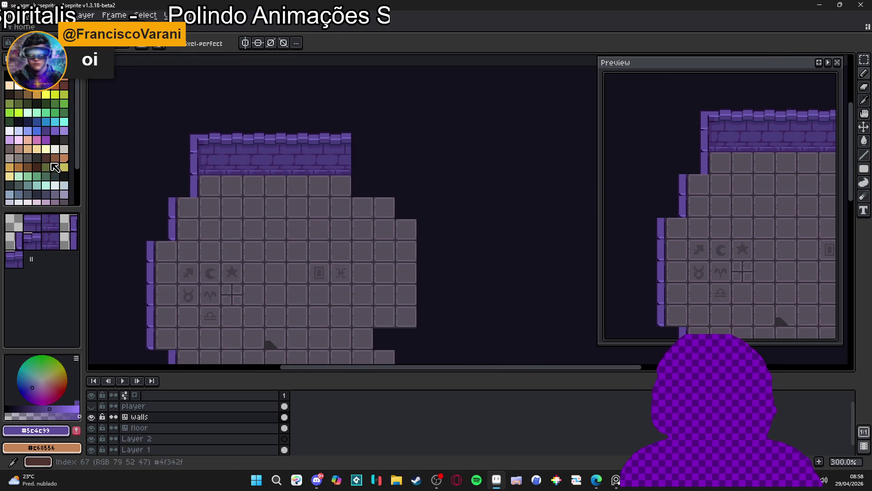
scroll(208, 181, up, 2)
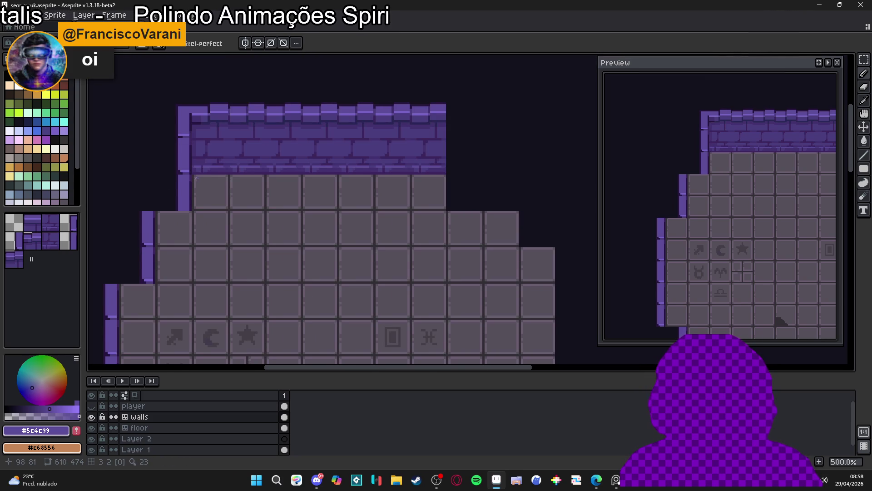
scroll(201, 123, up, 2)
alt+click(206, 120)
scroll(207, 119, up, 3)
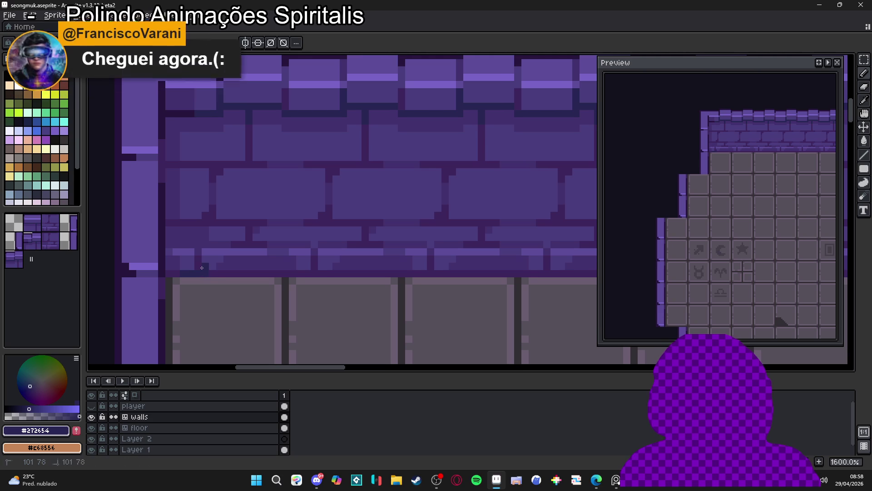
scroll(201, 267, down, 3)
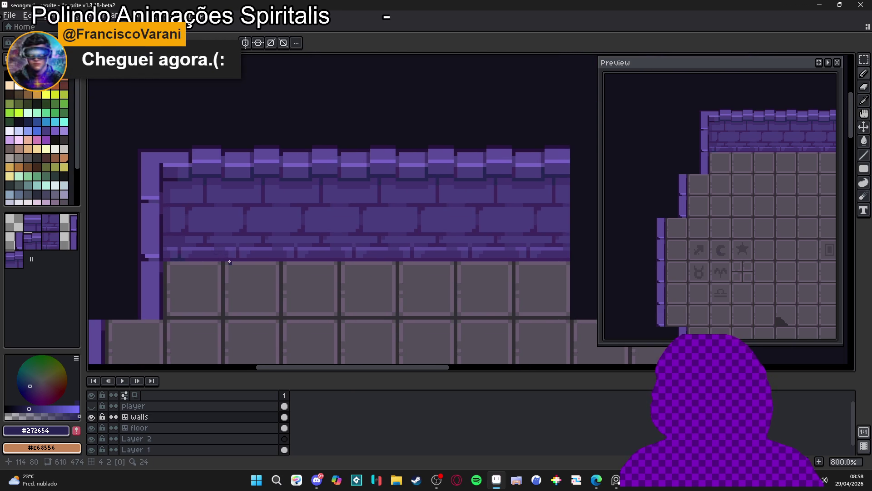
scroll(197, 260, up, 2)
scroll(135, 131, up, 2)
alt+click(152, 137)
scroll(152, 137, down, 3)
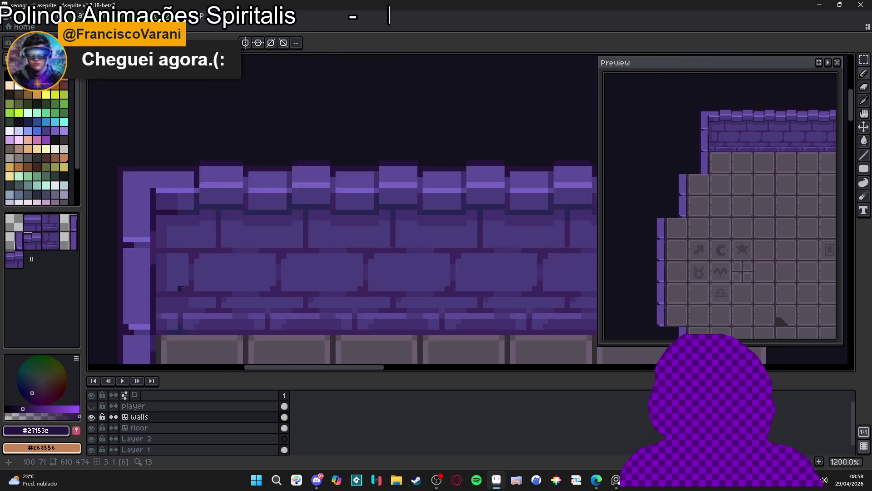
scroll(164, 308, up, 3)
alt+click(200, 320)
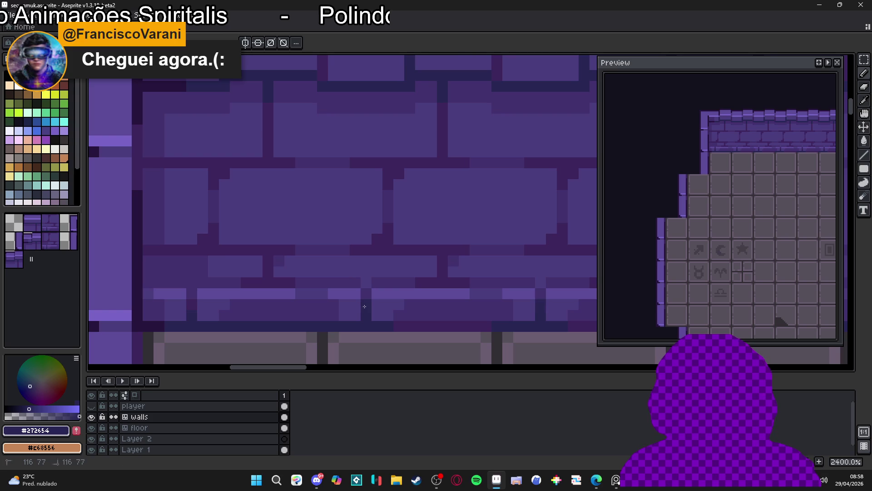
Step: Zoom out to the whole room and show the player layer's wizard sprite
scroll(195, 304, down, 4)
scroll(253, 288, up, 2)
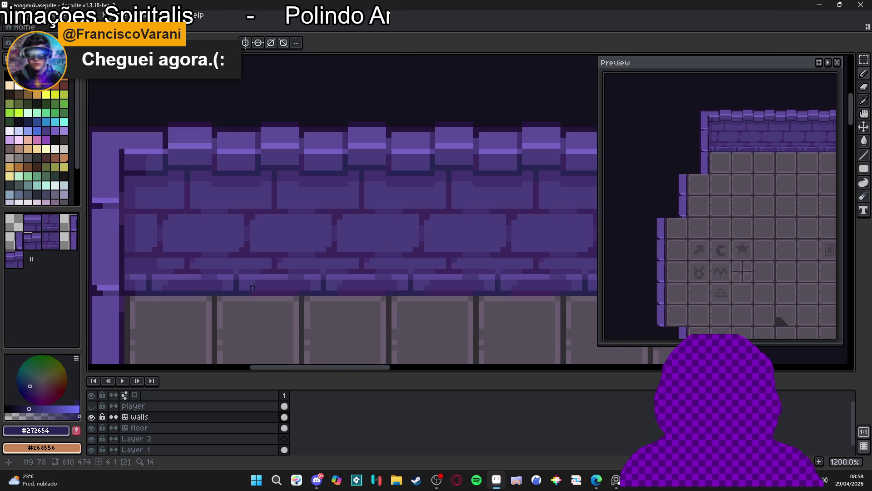
scroll(298, 292, down, 4)
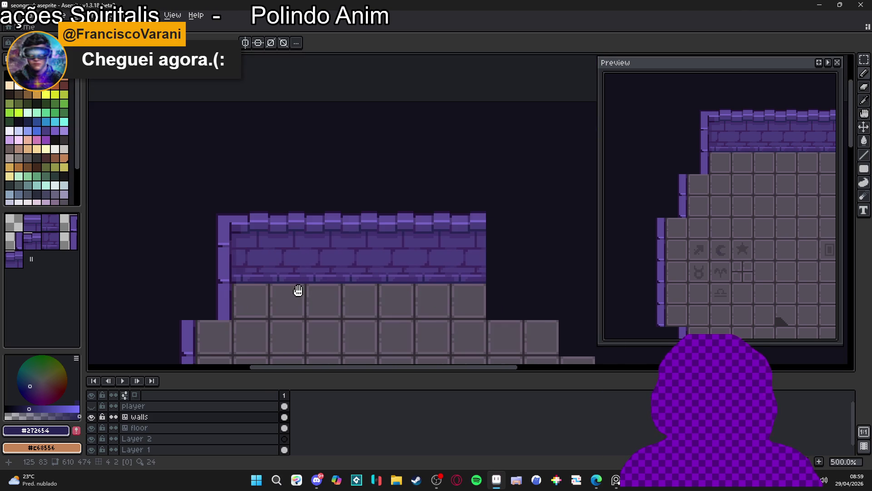
scroll(290, 290, down, 1)
scroll(241, 248, up, 1)
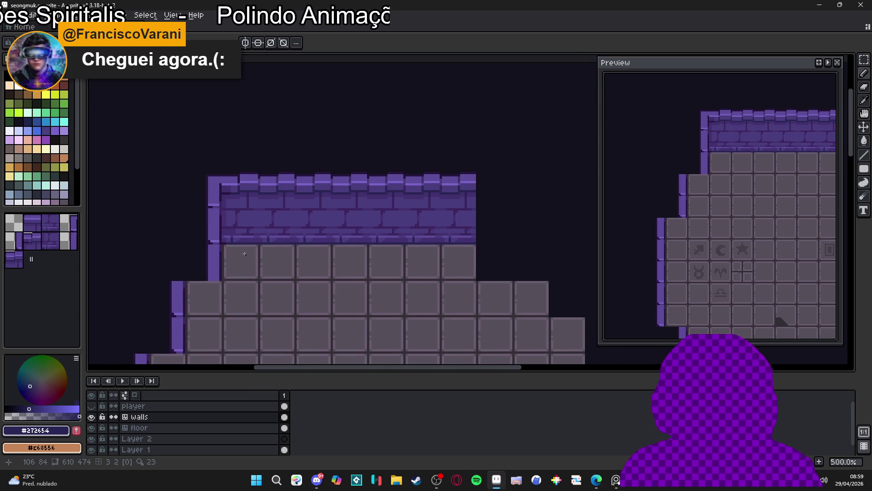
scroll(240, 249, down, 1)
mouse_move(250, 343)
mouse_down()
mouse_move(250, 323)
mouse_move(232, 306)
mouse_move(214, 201)
mouse_up()
click(92, 406)
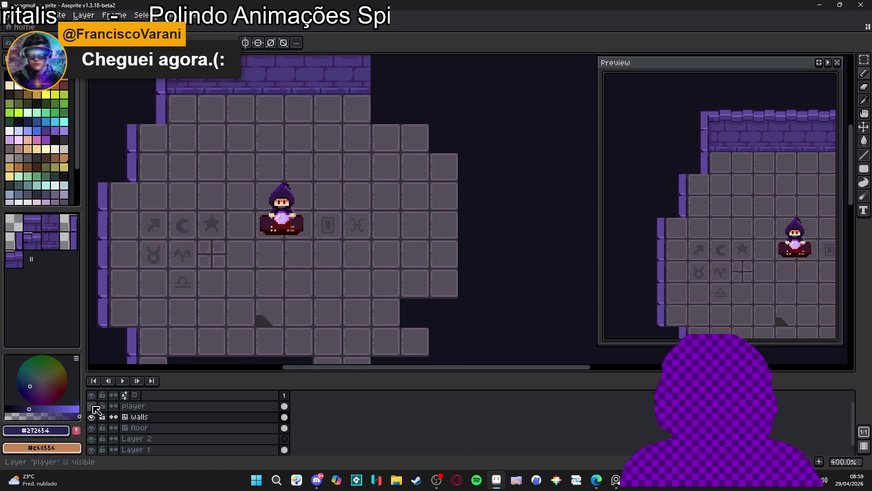
drag(233, 227, 263, 270)
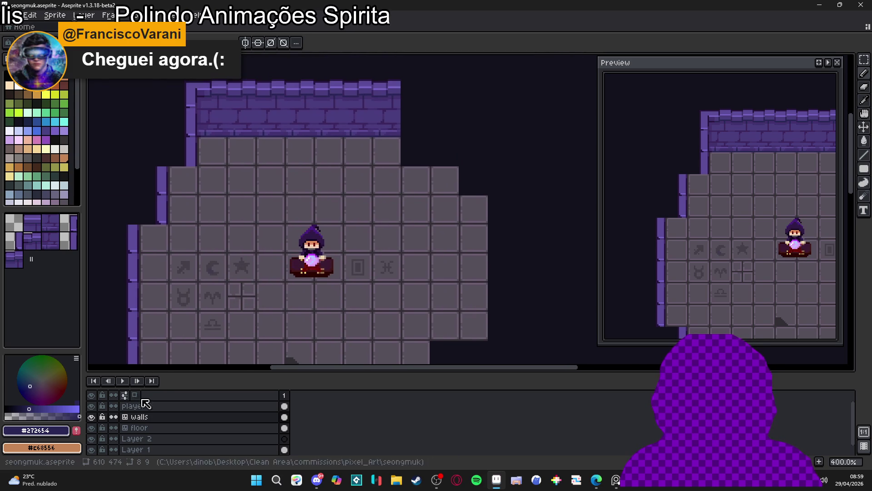
Step: Hide the player layer again and save the sprite
click(93, 405)
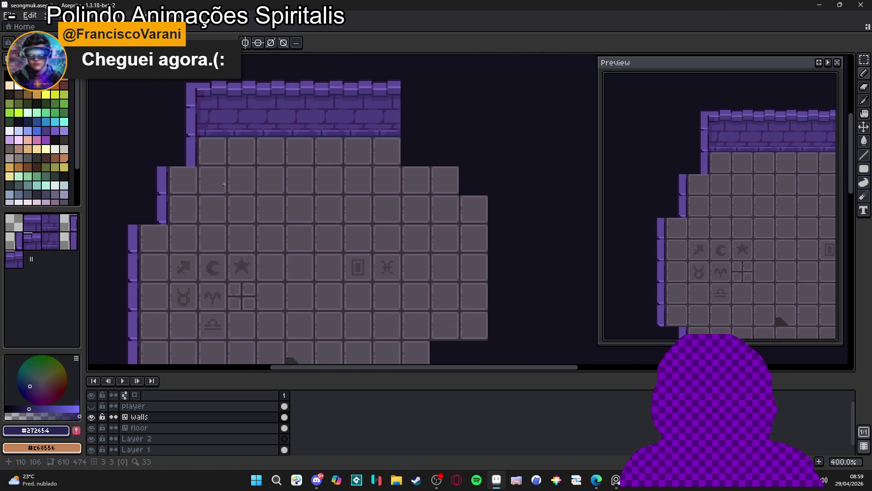
drag(235, 173, 244, 224)
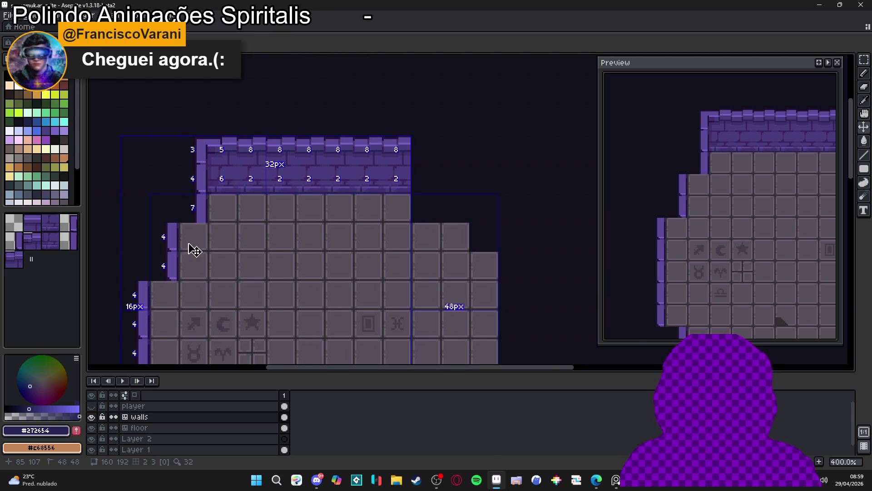
key(ctrl+s)
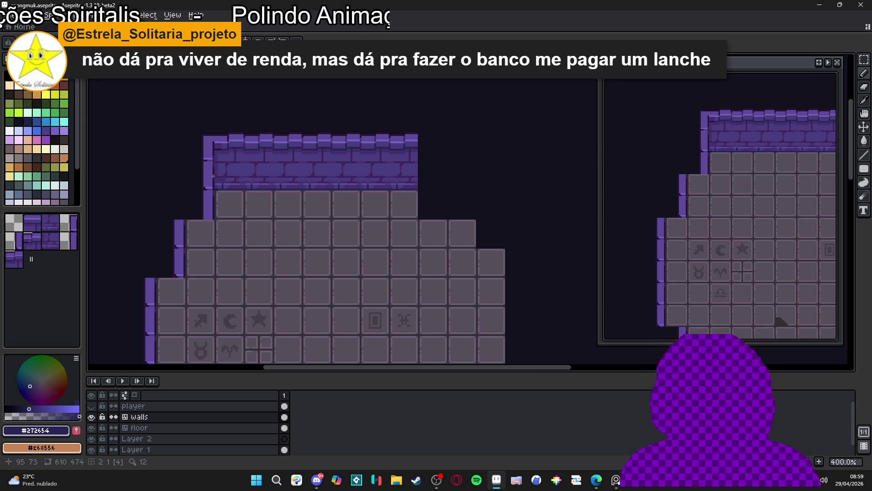
Step: With the pixel grid shown, pencil dark outline pixels on the wall's left edge and save
scroll(206, 174, up, 1)
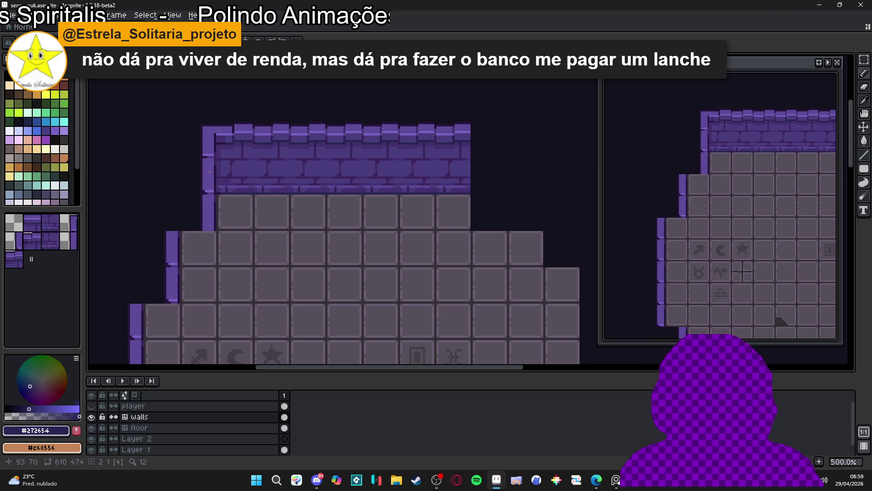
key(ctrl+apostrophe)
scroll(230, 151, up, 2)
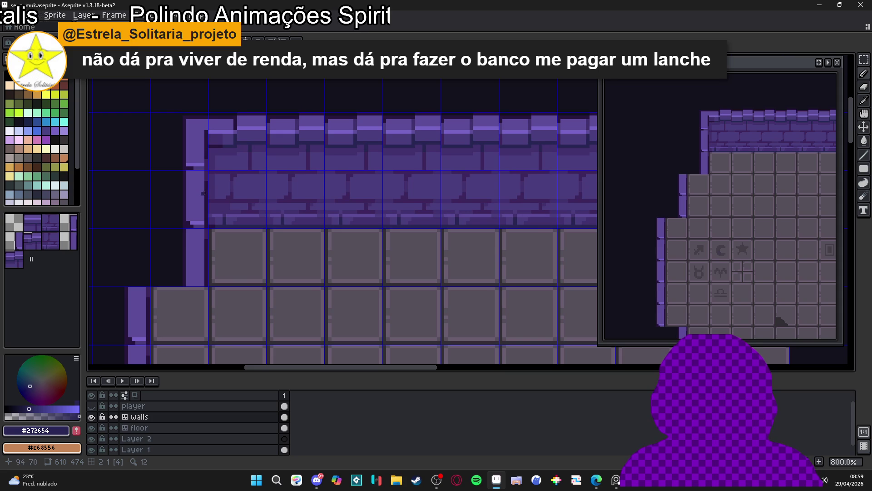
alt+click(185, 196)
click(185, 196)
shift+click(199, 192)
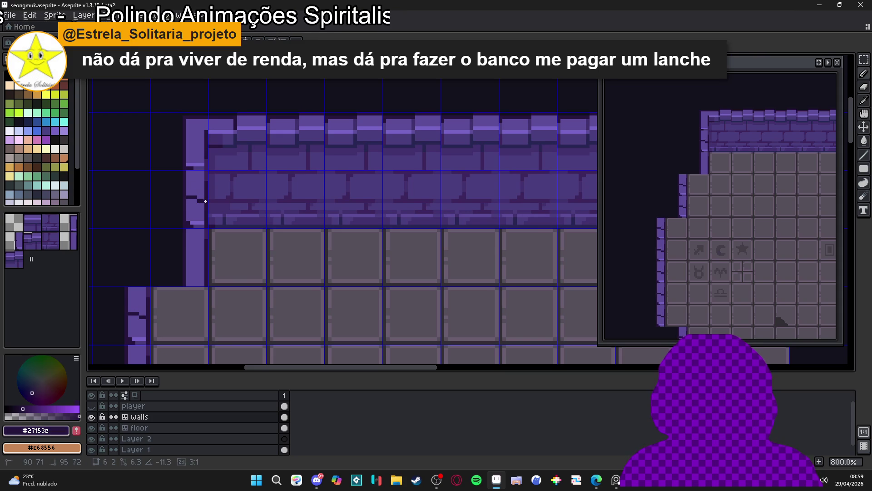
scroll(201, 197, down, 3)
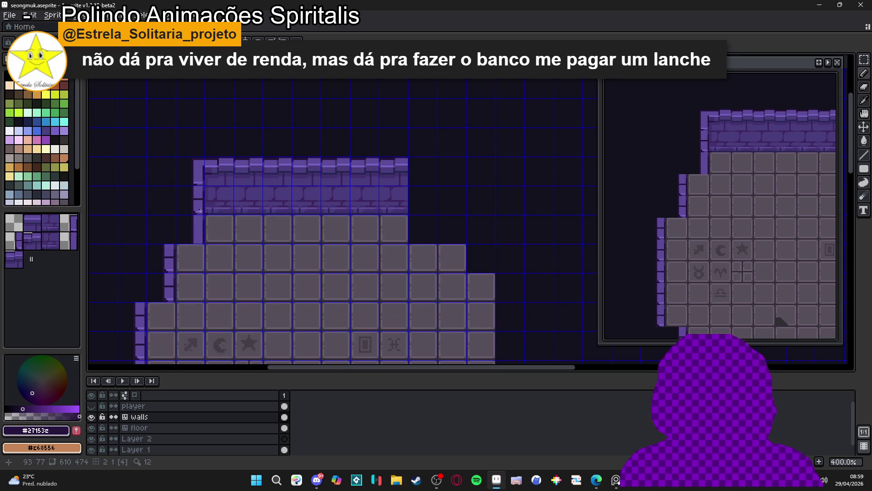
key(ctrl+s)
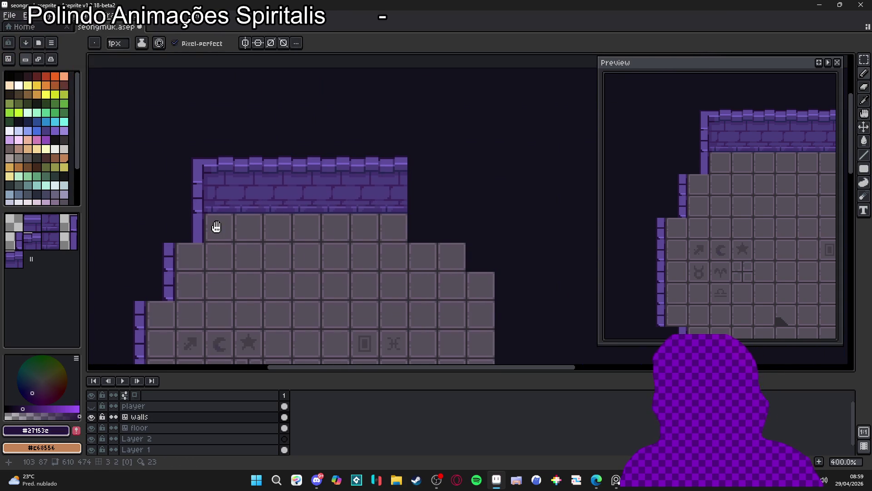
key(ctrl+apostrophe)
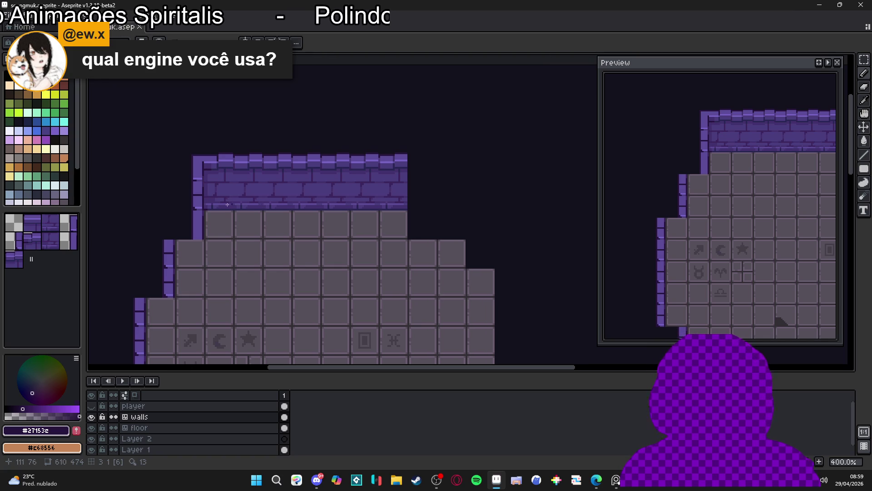
Step: Zoom in on the wall edge and pick a mid purple drawing colour
scroll(190, 181, up, 2)
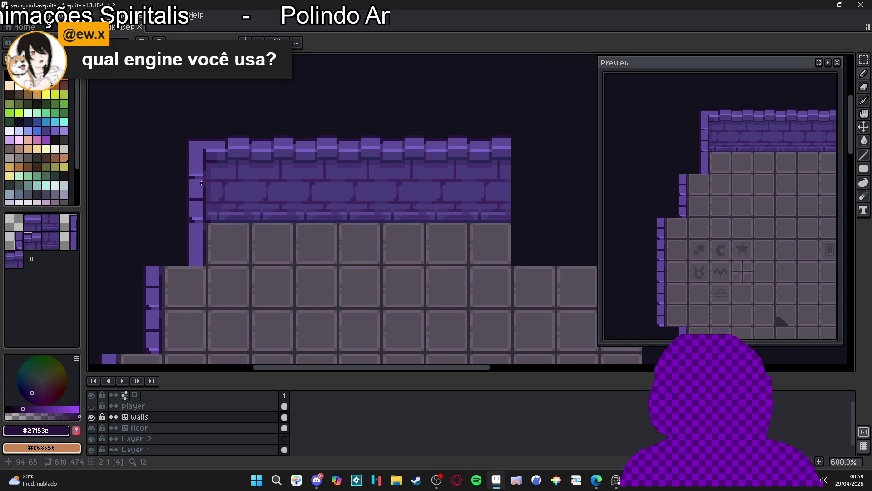
scroll(202, 182, up, 3)
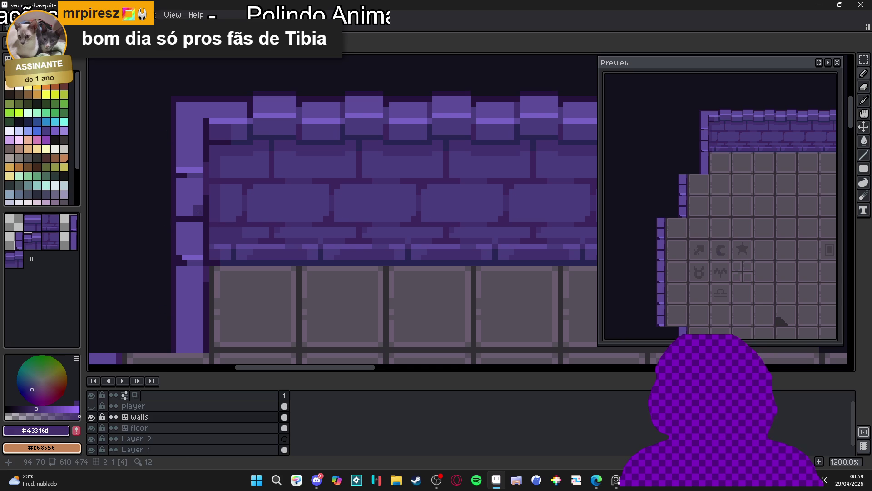
scroll(201, 227, down, 1)
scroll(202, 229, up, 2)
drag(205, 219, 194, 219)
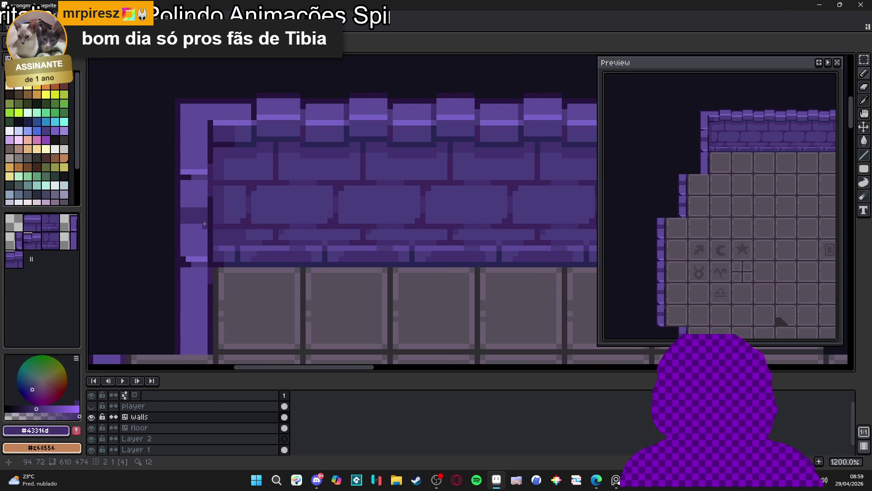
alt+click(202, 212)
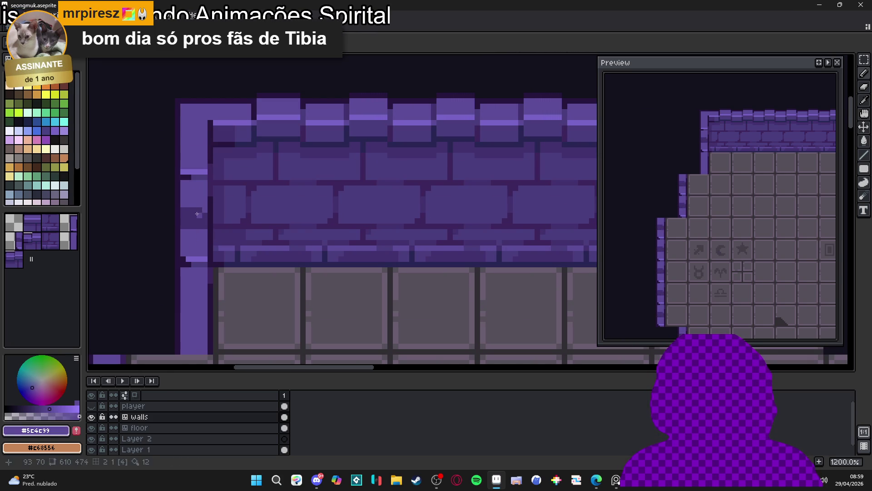
scroll(200, 214, down, 2)
scroll(197, 174, up, 3)
Step: Sample the light purple #5c4c99, draw a highlight along the wall edge, then undo it
alt+click(203, 177)
drag(210, 217, 179, 210)
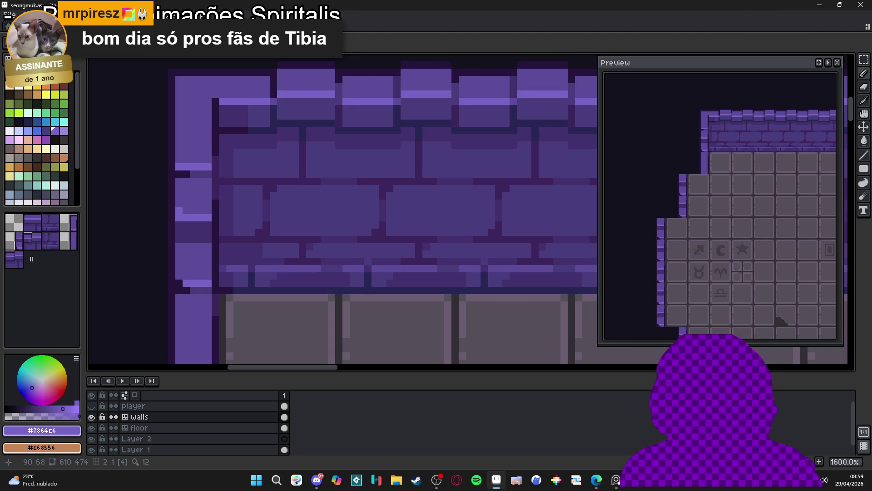
click(208, 210)
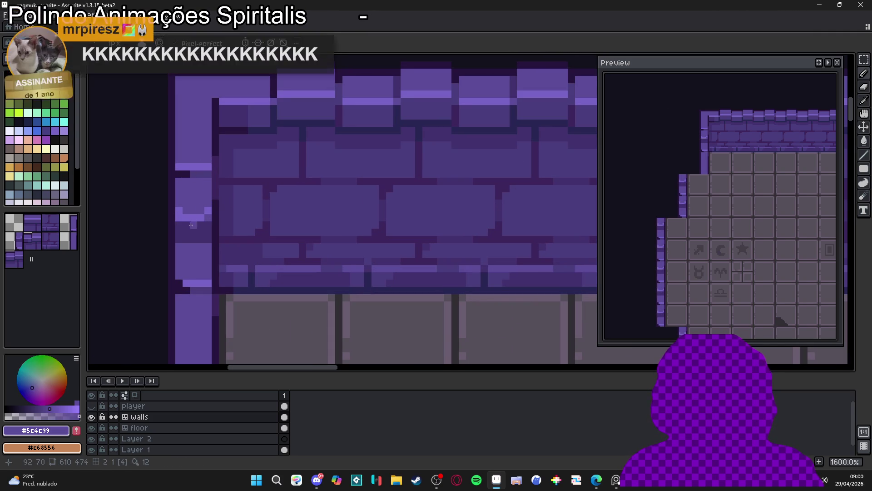
scroll(191, 223, down, 2)
scroll(191, 223, down, 1)
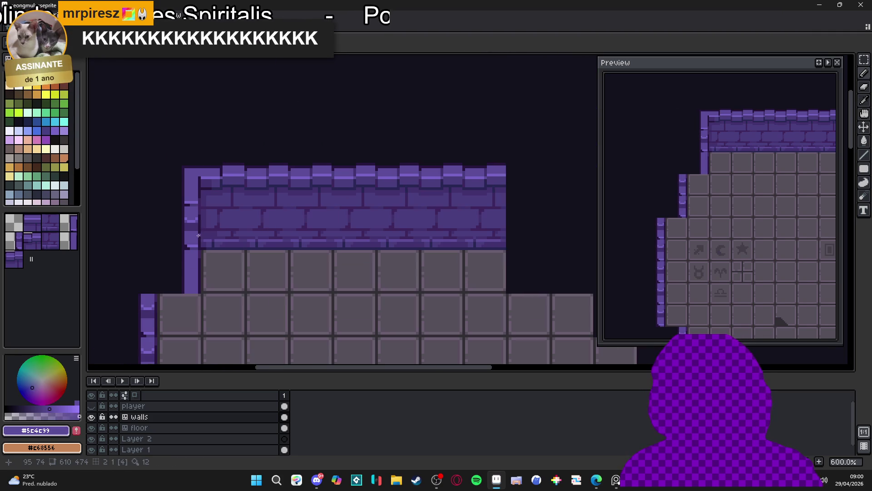
key(ctrl+z)
scroll(209, 243, up, 1)
scroll(202, 246, down, 1)
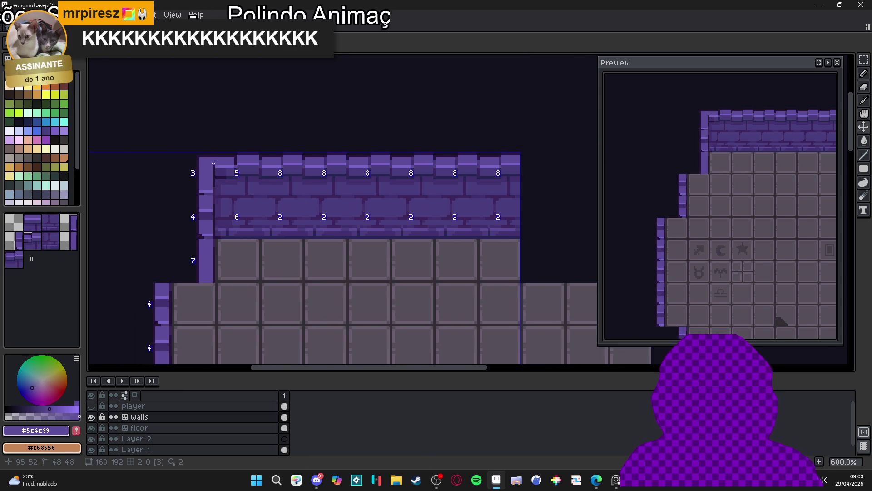
Step: Sample the wall's dark outline purple, comparing it with nearby wall and background colours
scroll(214, 167, down, 1)
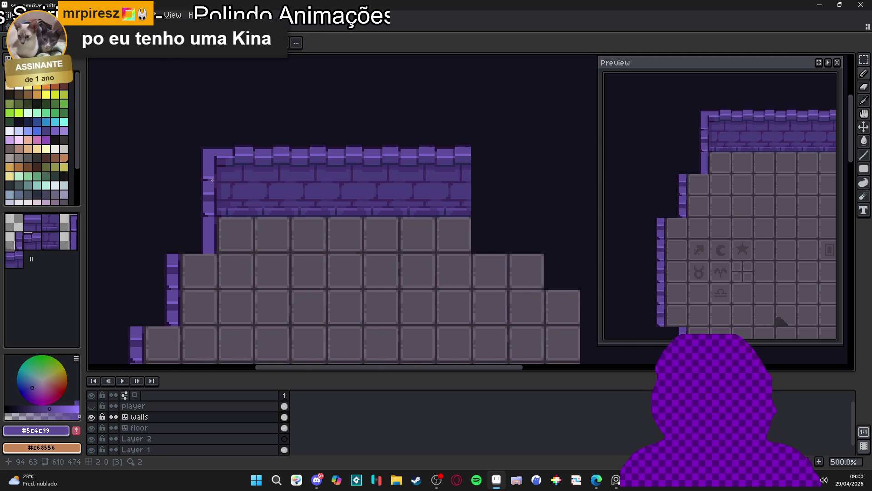
scroll(205, 194, up, 4)
alt+click(206, 194)
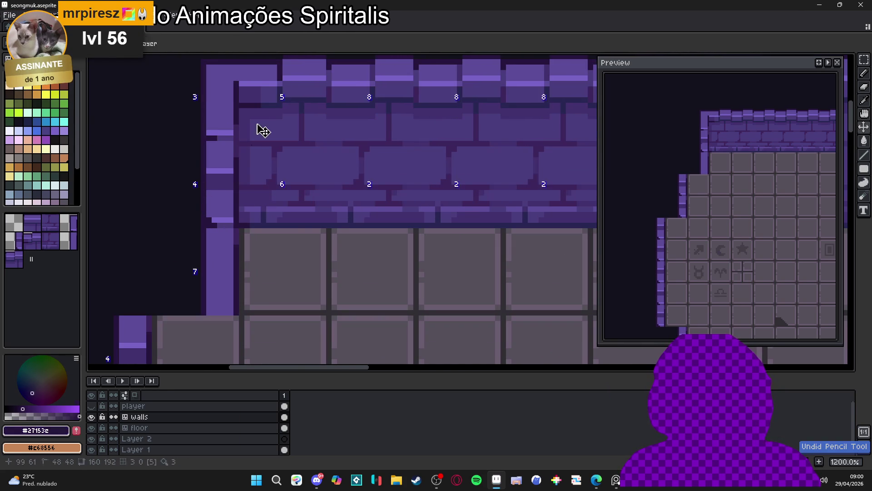
alt+click(213, 193)
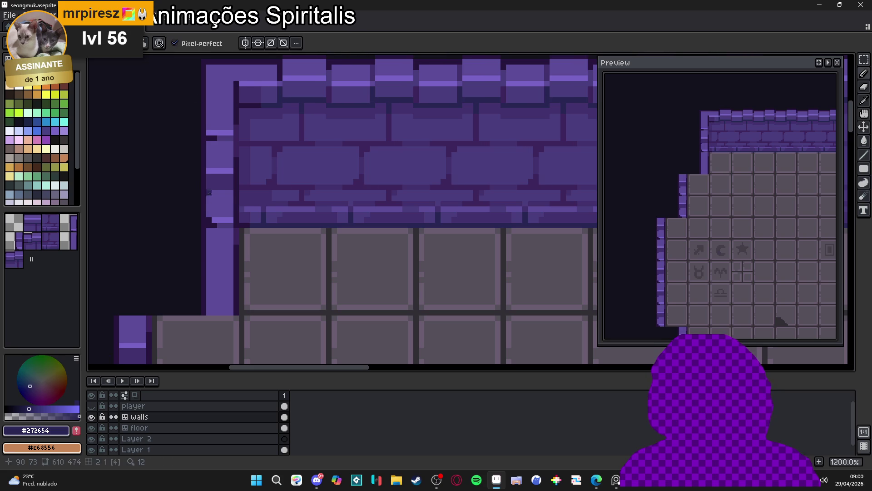
scroll(240, 204, down, 5)
scroll(240, 204, up, 3)
alt+click(221, 190)
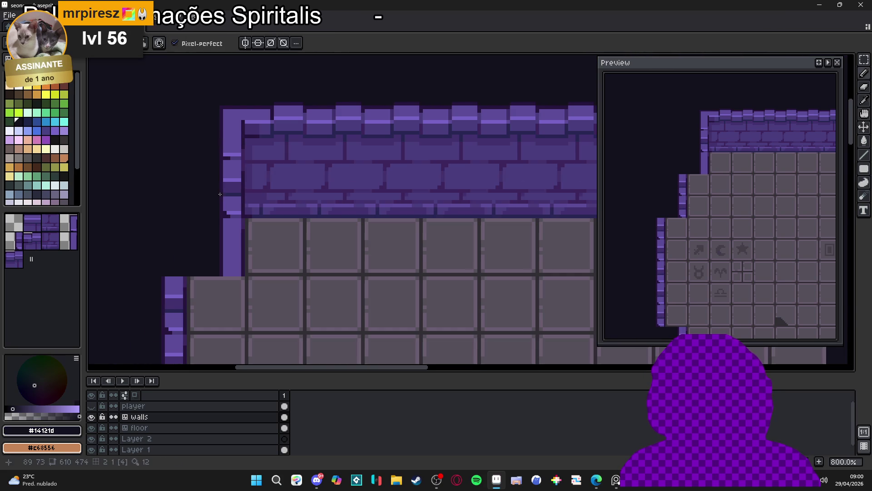
alt+click(240, 195)
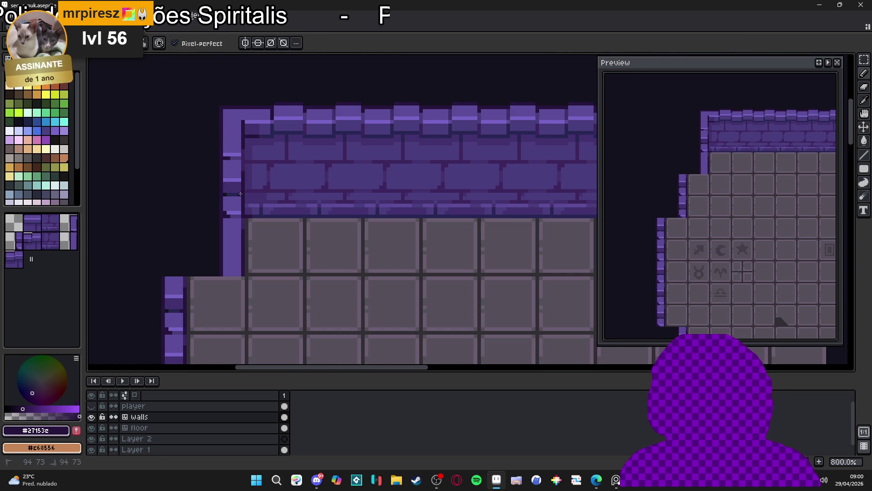
alt+click(222, 194)
scroll(232, 194, up, 6)
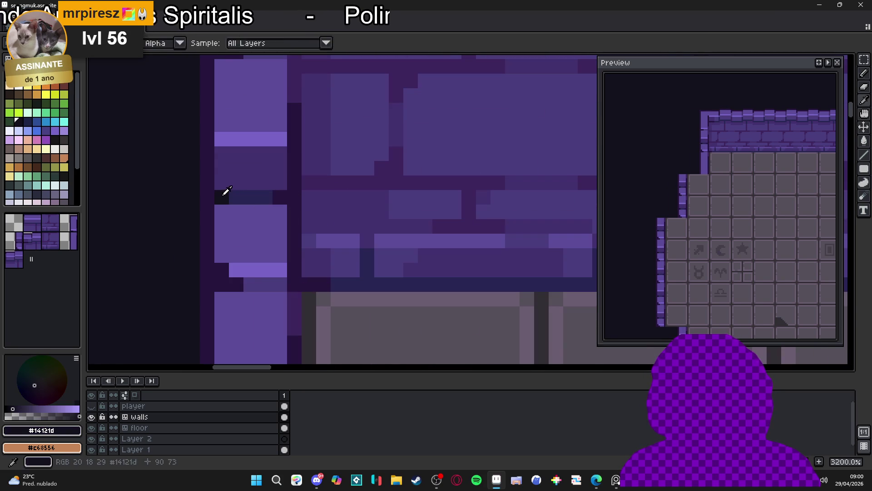
alt+click(220, 194)
Step: Paint a dark outline pixel on the wall edge, redoing it one pixel higher
click(279, 180)
key(ctrl+z)
click(279, 173)
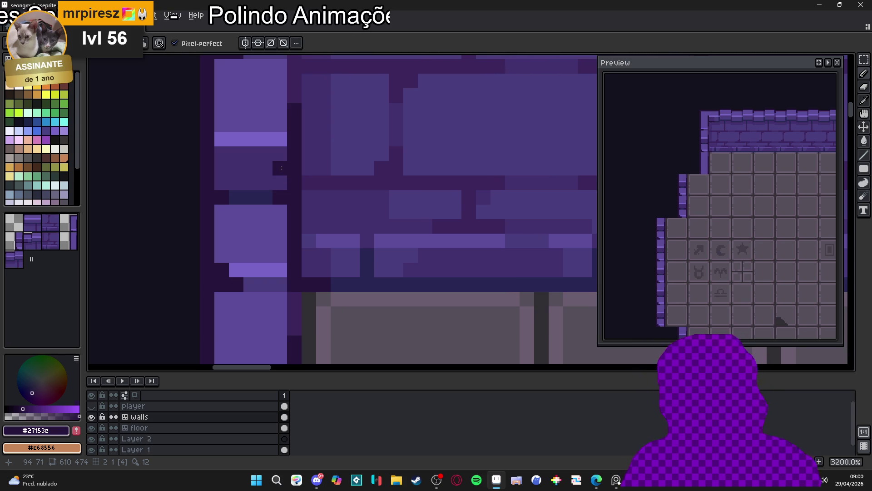
scroll(282, 167, down, 6)
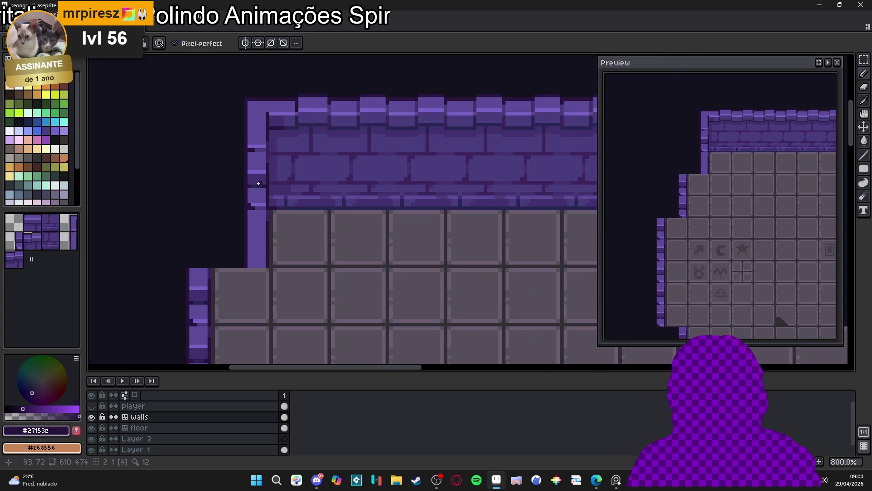
scroll(259, 183, down, 2)
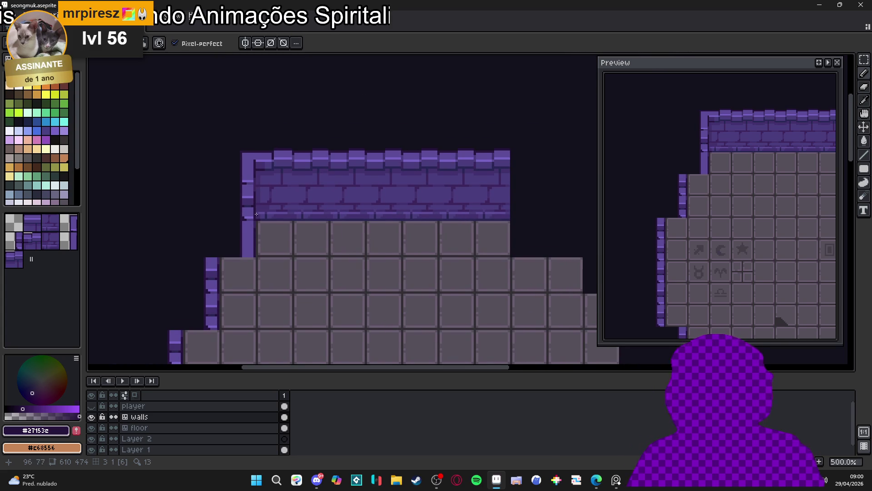
scroll(249, 194, up, 4)
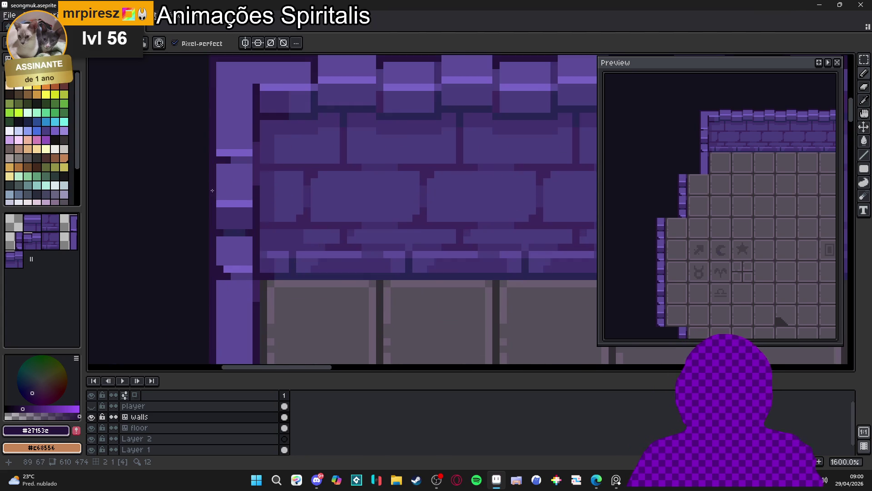
scroll(239, 181, up, 1)
Step: Sample the dark purple #4a3d7d, paint a strip across the bricks, then undo it
alt+click(242, 170)
drag(246, 174, 218, 177)
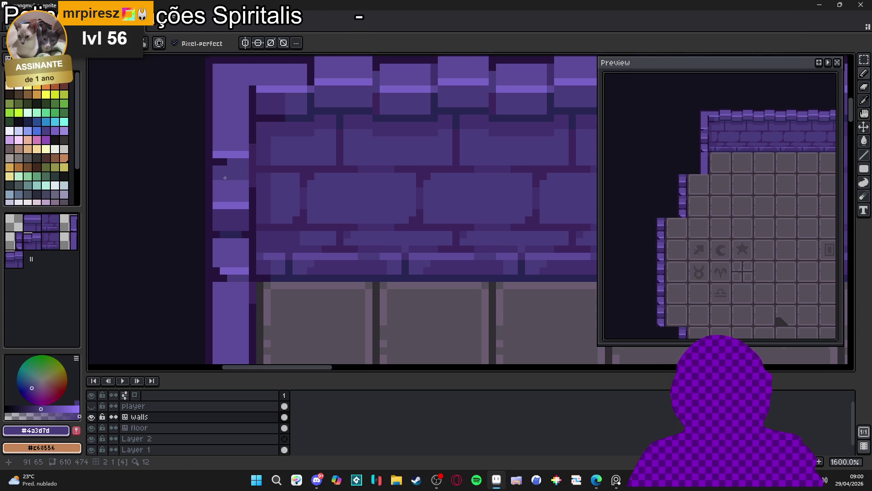
scroll(224, 177, down, 5)
key(ctrl+z)
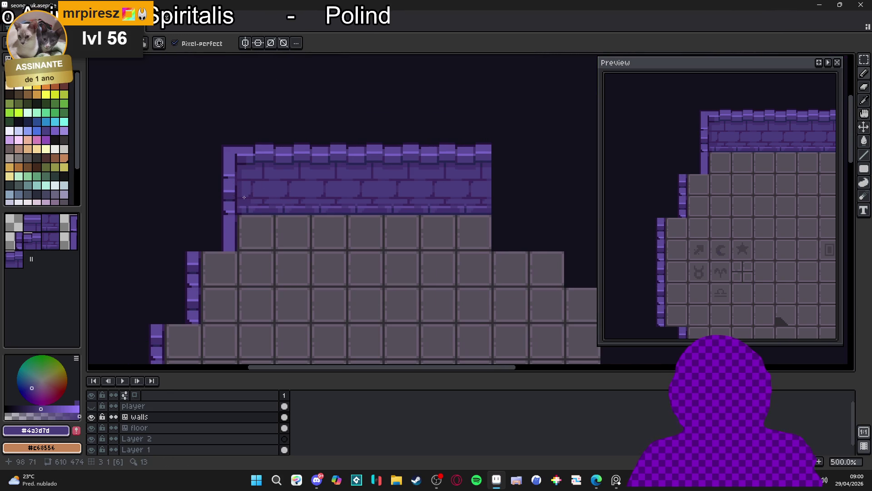
scroll(241, 198, down, 1)
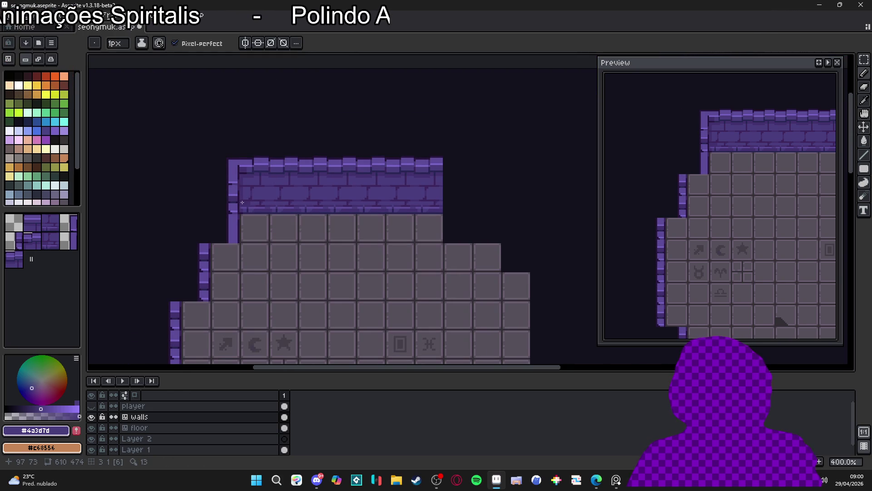
scroll(245, 209, up, 2)
key(ctrl+z)
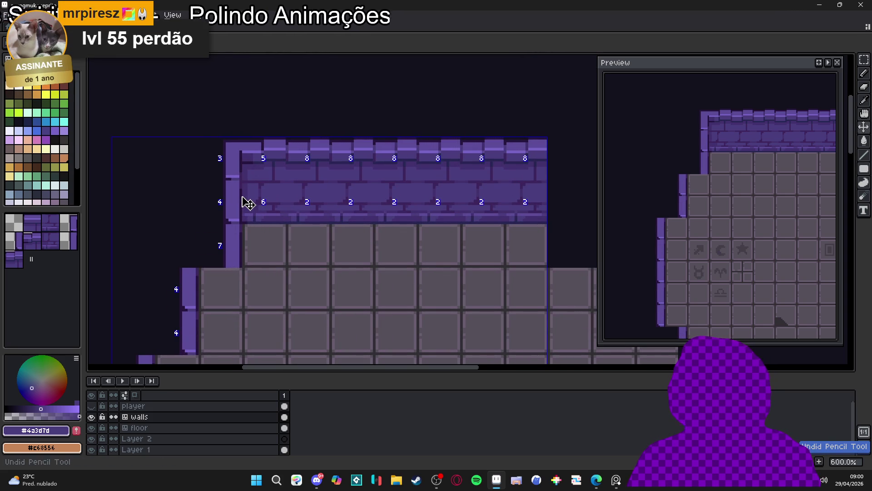
Step: Sample wall purples and paint a darker #4a3d7d block on the wall's left edge
scroll(246, 202, up, 3)
click(223, 207)
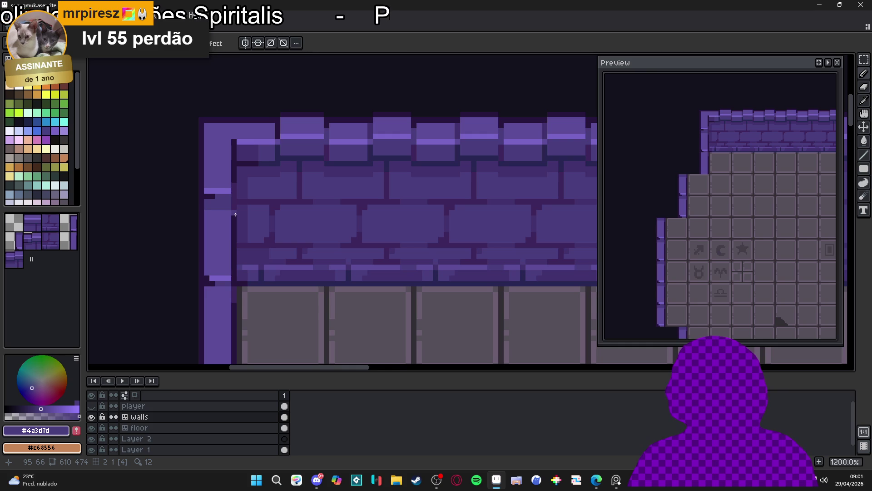
alt+click(203, 233)
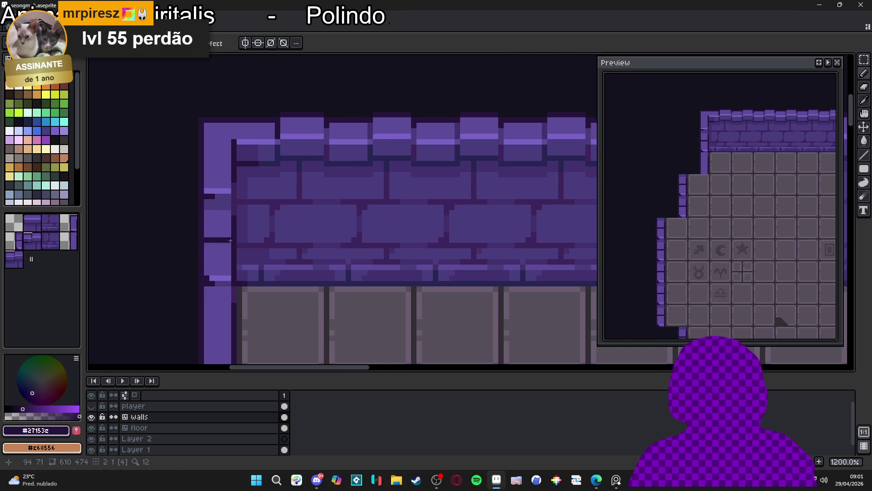
key(alt)
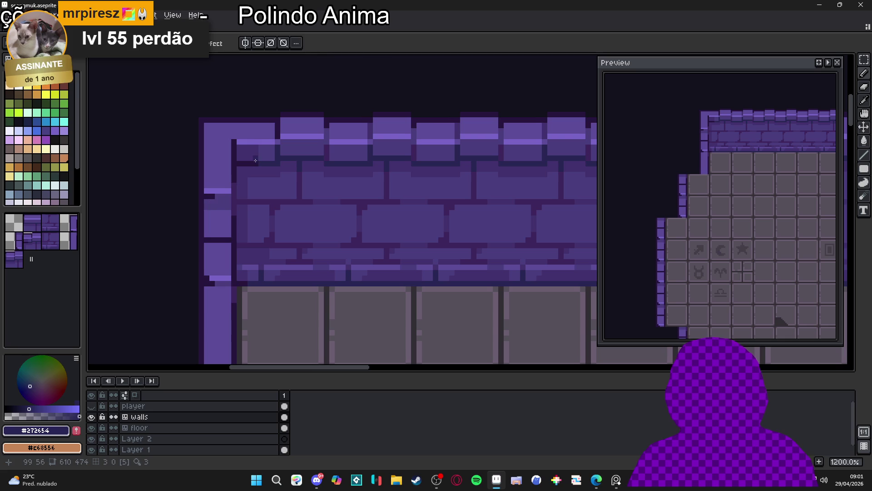
alt+click(212, 209)
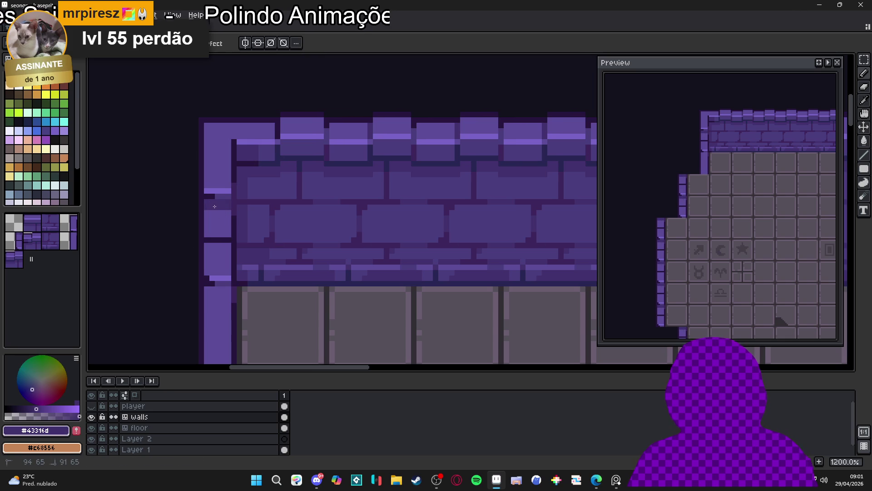
alt+click(226, 169)
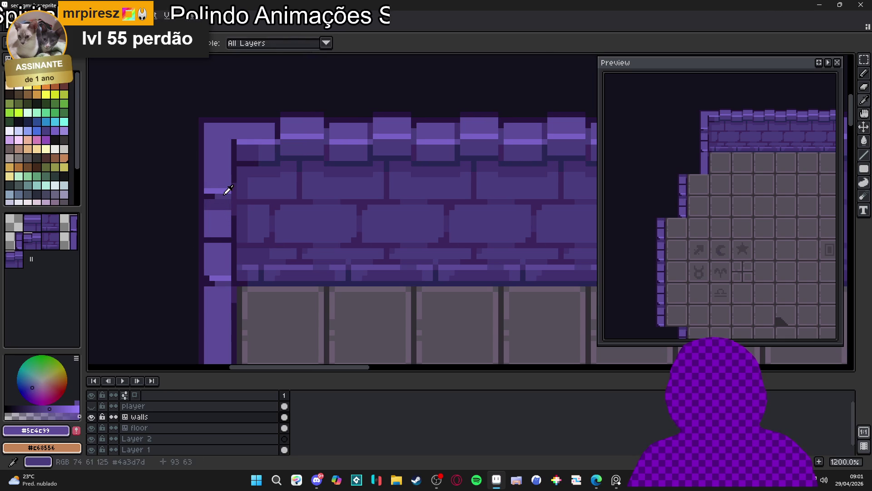
alt+click(224, 195)
click(214, 219)
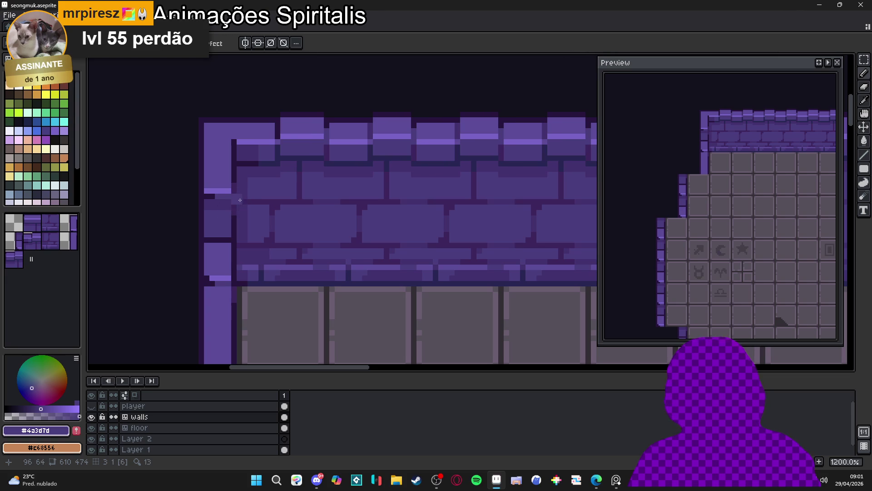
Step: Pick the deeper wall purple #43316d and draw a short horizontal stroke on the wall
alt+click(220, 195)
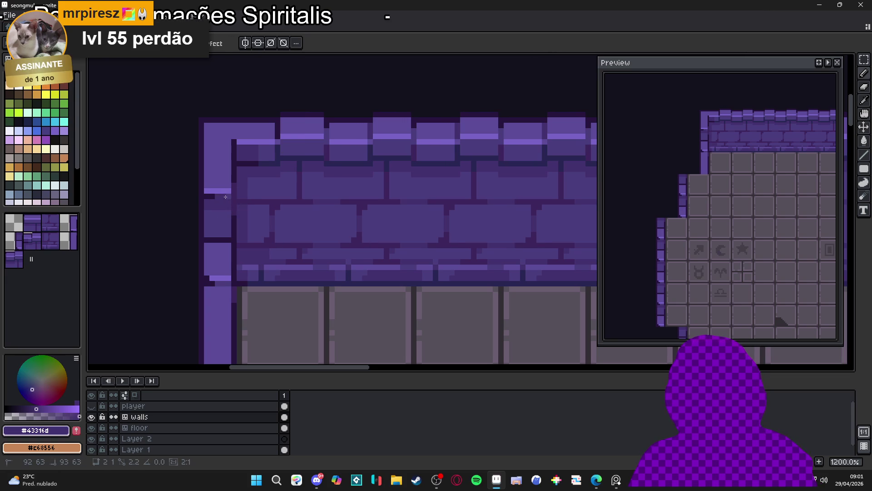
scroll(228, 196, down, 1)
scroll(212, 207, up, 1)
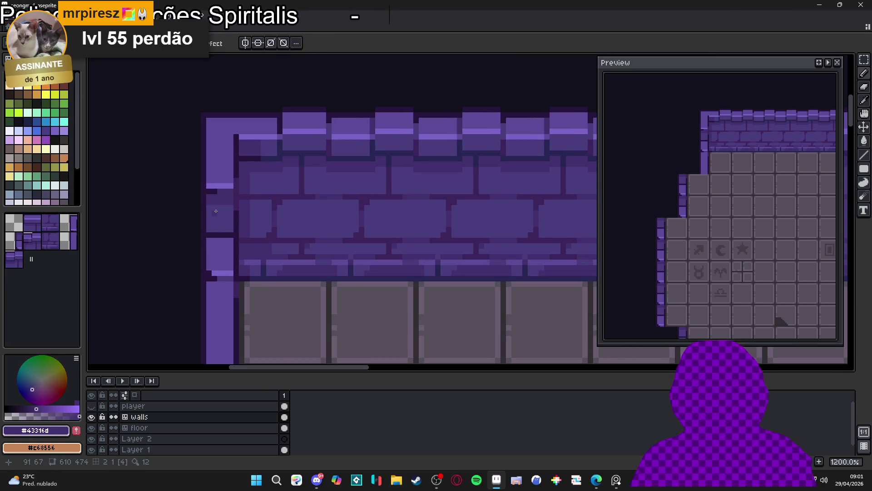
drag(212, 207, 226, 207)
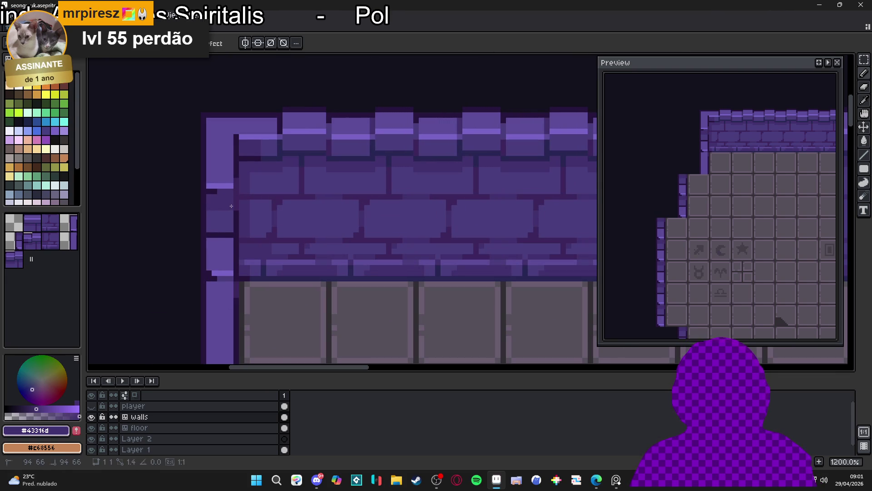
scroll(232, 206, down, 2)
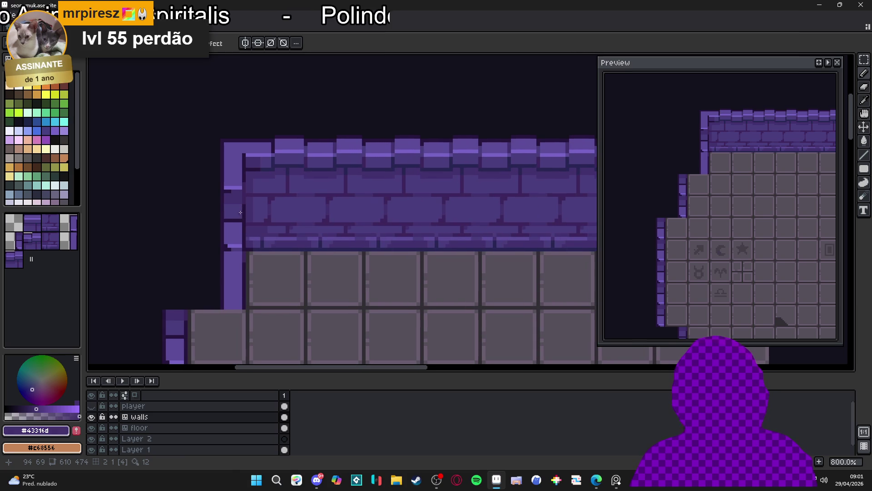
scroll(249, 211, down, 1)
scroll(243, 221, up, 2)
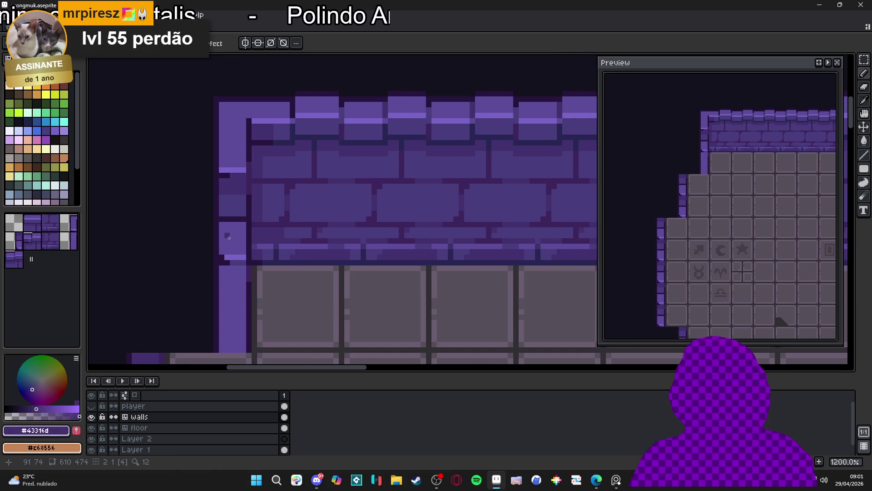
scroll(229, 237, down, 3)
scroll(254, 229, up, 1)
scroll(261, 228, down, 1)
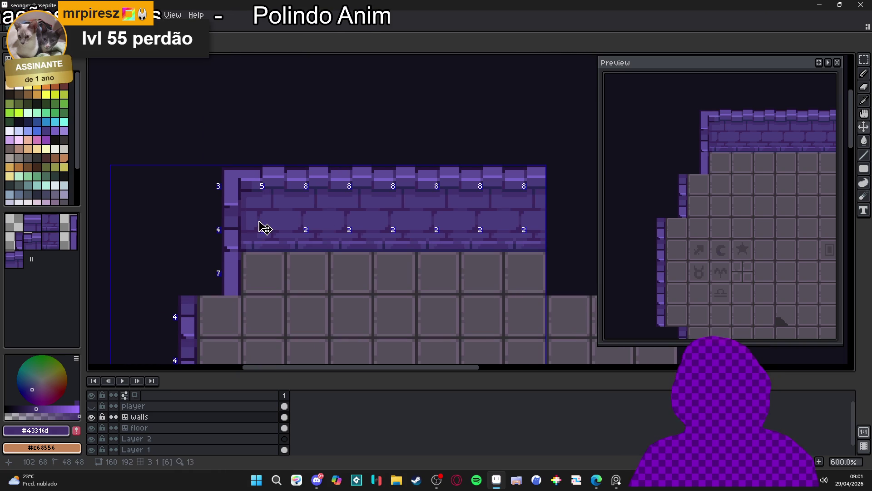
scroll(233, 203, up, 2)
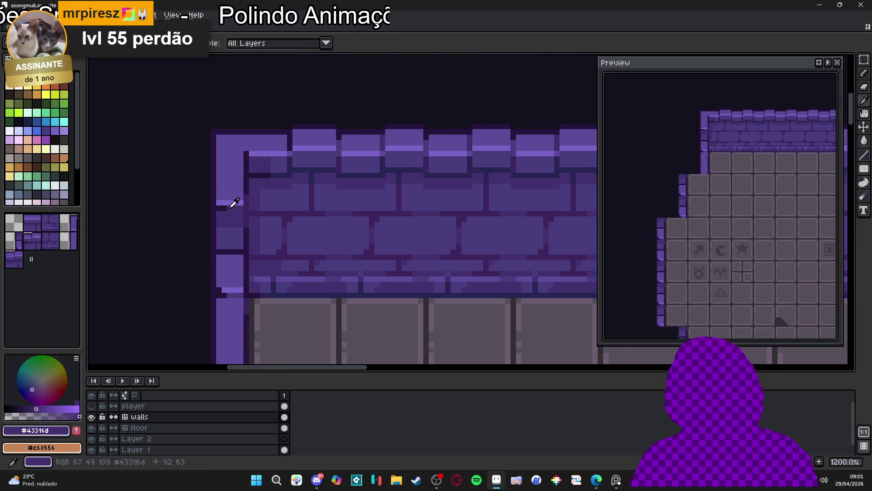
scroll(221, 209, down, 3)
scroll(228, 218, up, 4)
Step: Sample the dark mortar colours from the wall, ending on the darkest purple #27153c
alt+click(245, 229)
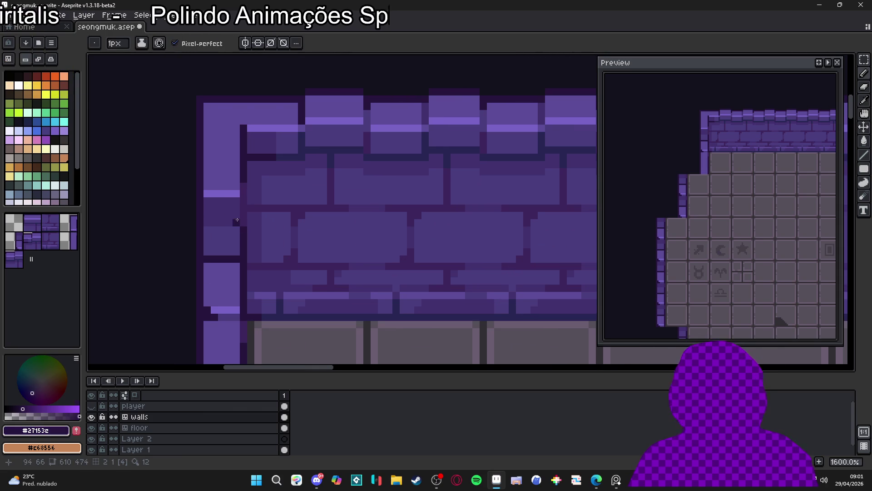
scroll(225, 224, down, 2)
scroll(215, 229, up, 2)
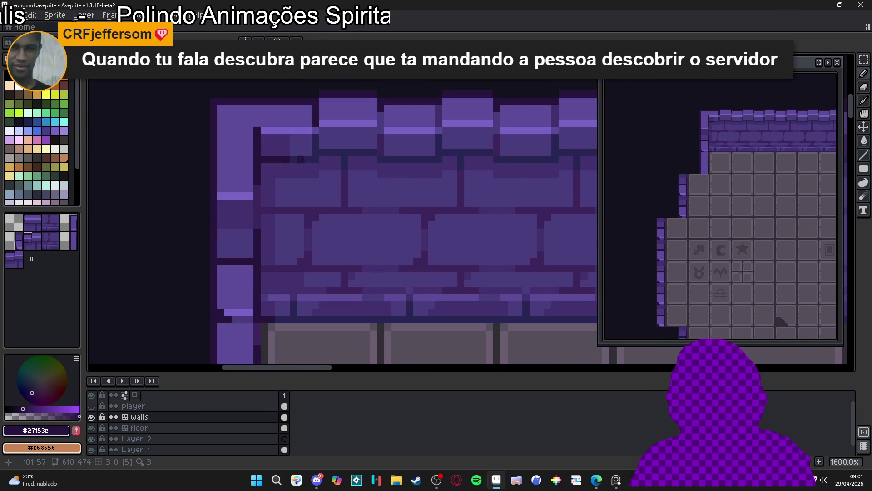
alt+click(260, 192)
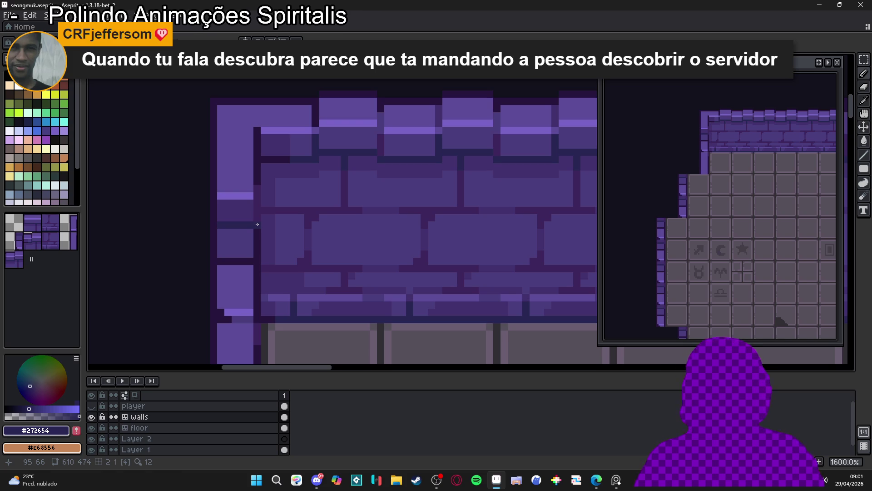
scroll(257, 224, down, 1)
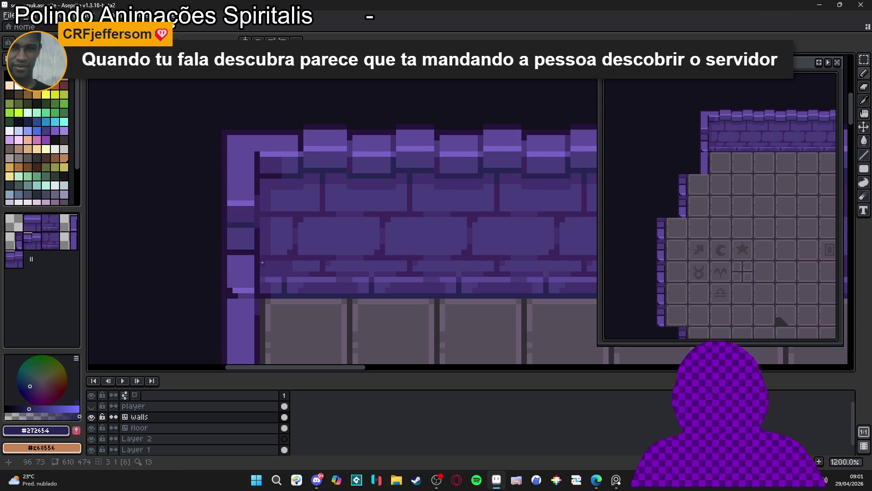
scroll(232, 237, up, 3)
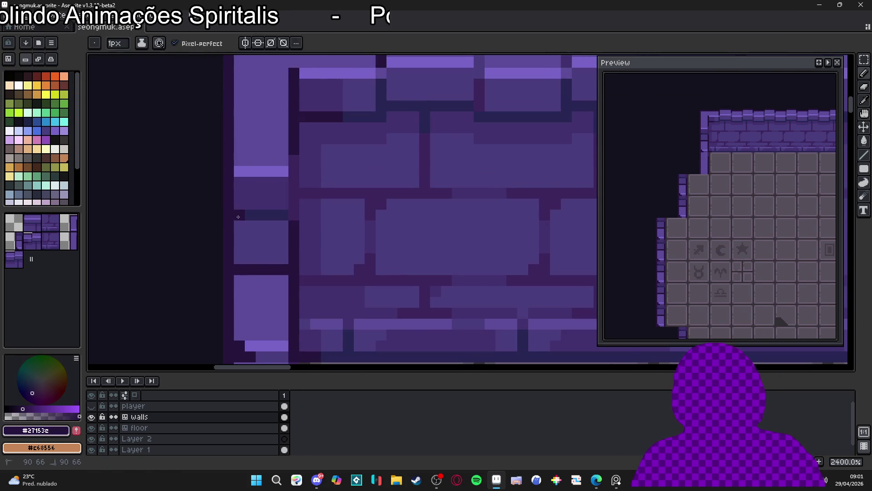
alt+click(238, 216)
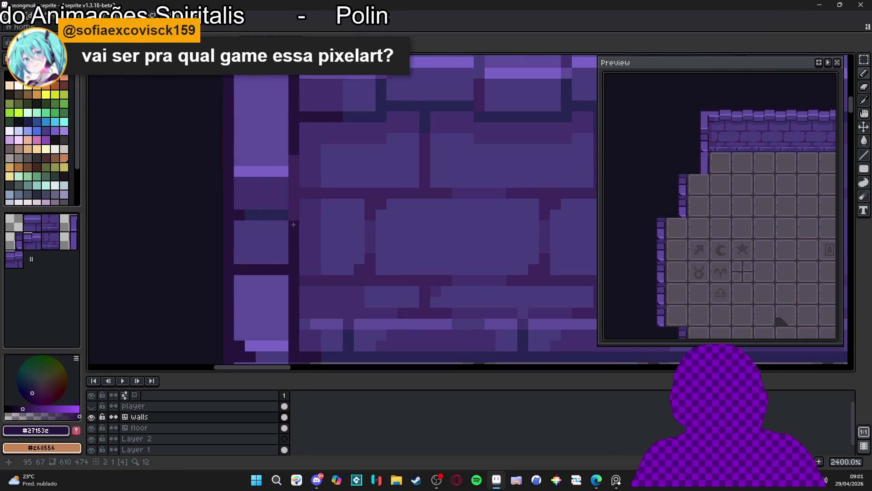
scroll(291, 214, down, 5)
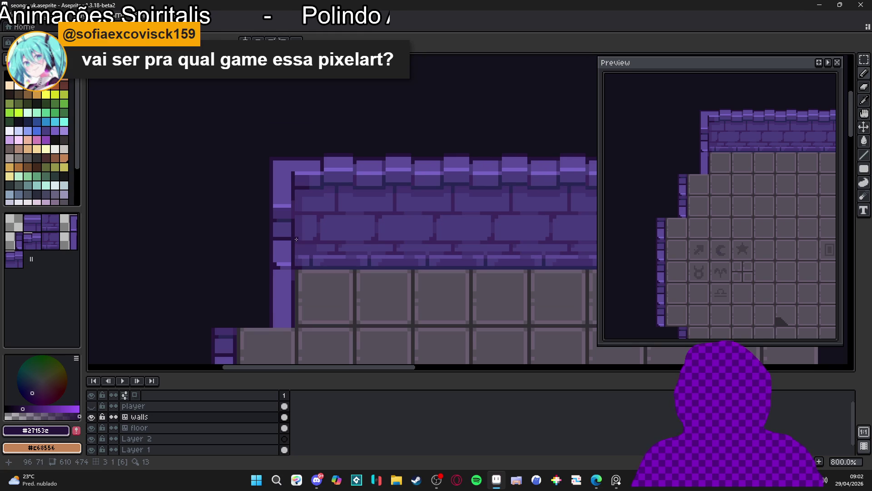
scroll(295, 211, up, 3)
scroll(290, 174, down, 4)
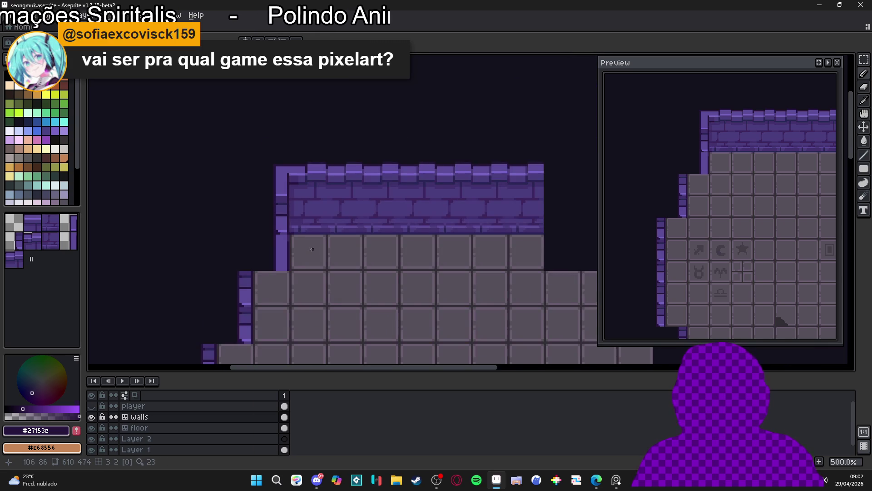
scroll(284, 246, down, 1)
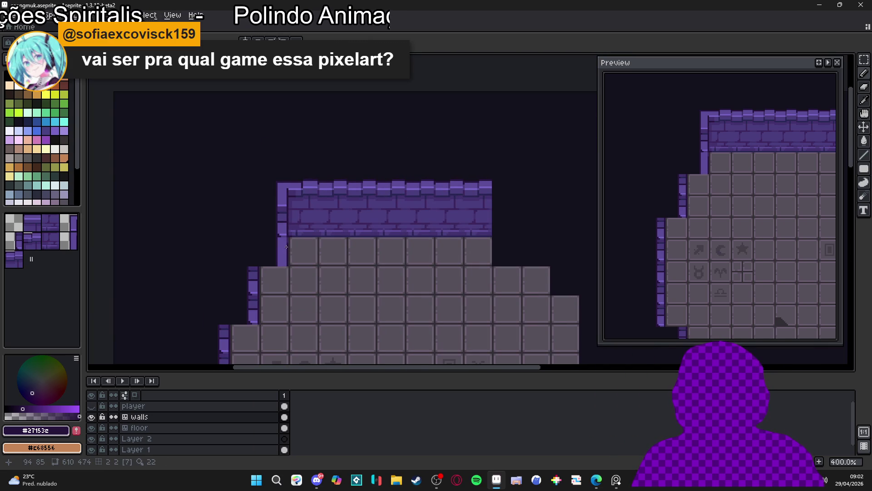
scroll(284, 243, up, 2)
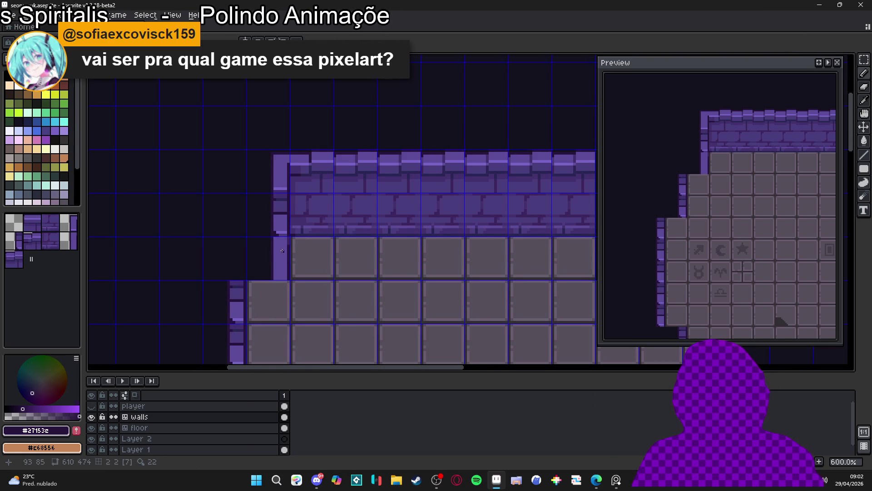
scroll(278, 200, down, 1)
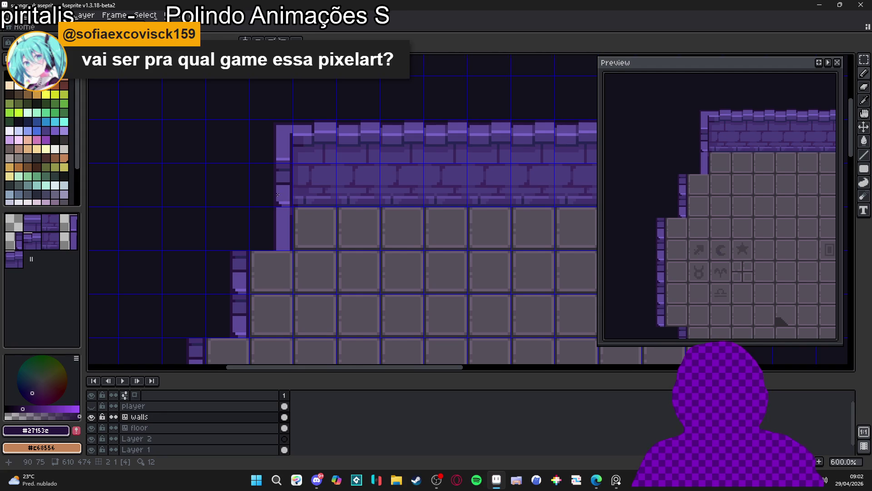
scroll(285, 172, up, 1)
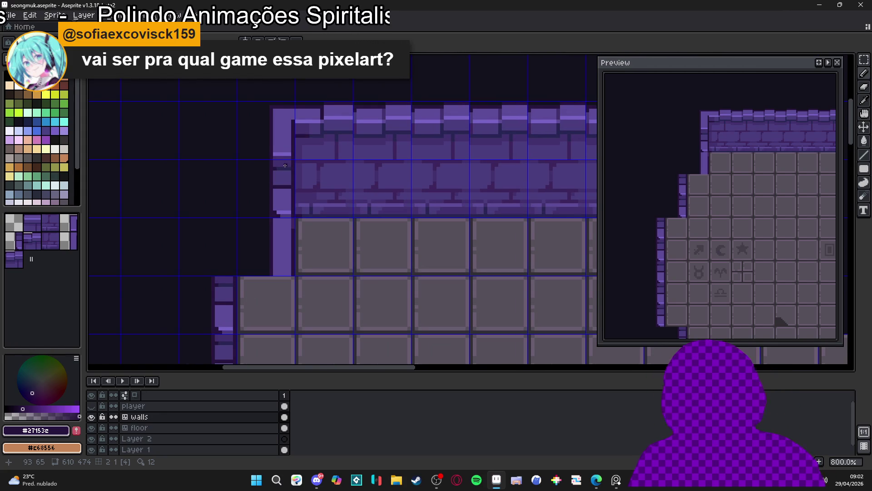
scroll(283, 170, up, 3)
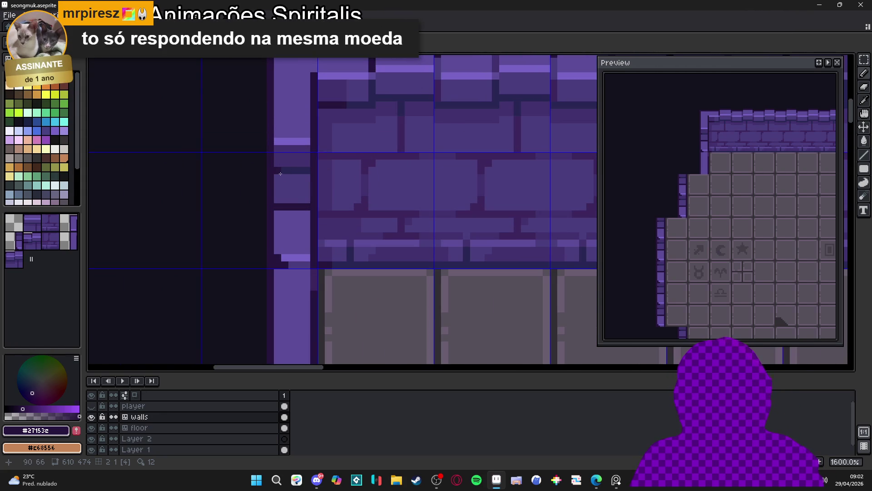
Step: Select a small block of wall pixels, nudge it up, and fill the dark gap with purple
key(m)
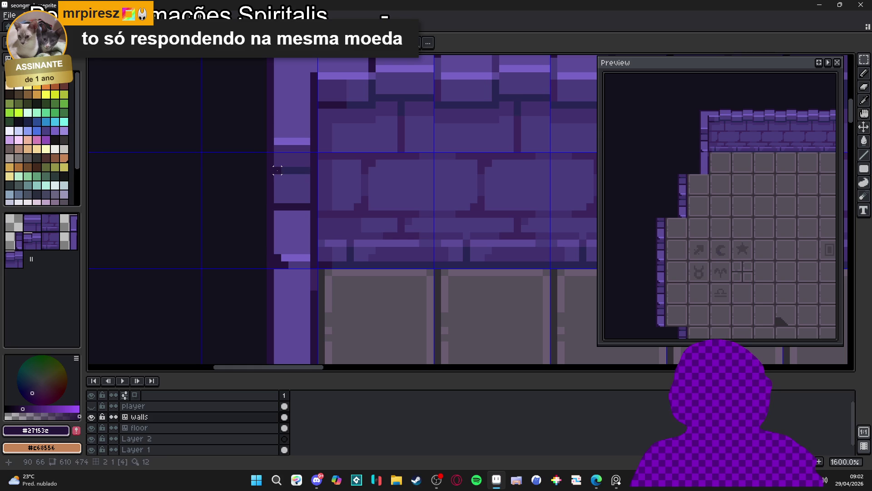
drag(305, 140, 296, 166)
key(Up)
key(Up)
key(Up)
key(ctrl+d)
key(b)
alt+click(296, 186)
alt+click(296, 128)
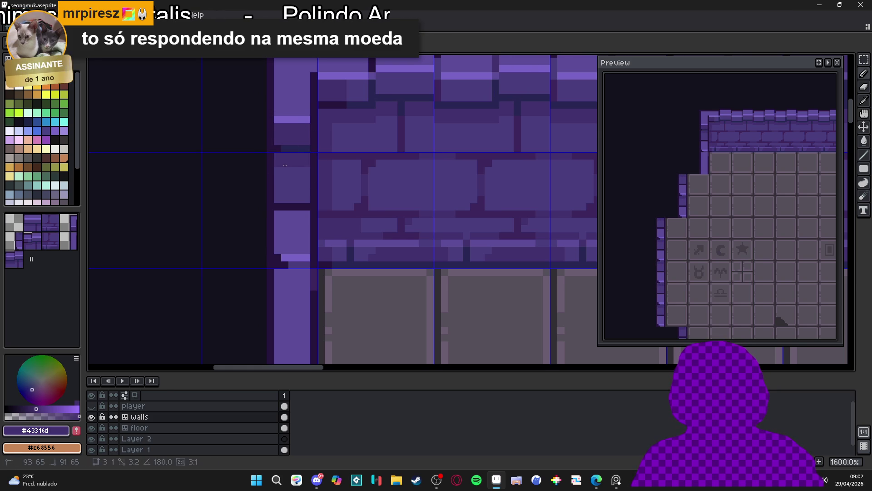
Step: Fill the dark notch left of the wall with the lighter wall purple, then switch to the browser
scroll(305, 195, down, 3)
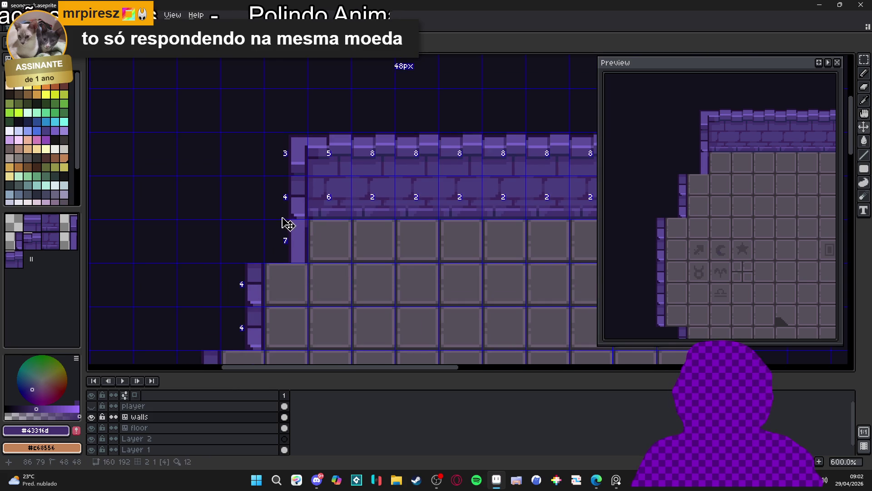
scroll(302, 201, up, 3)
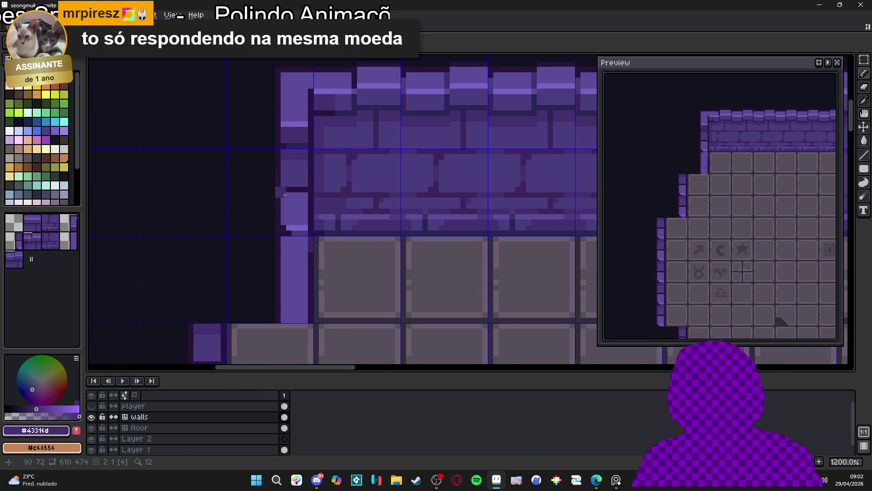
scroll(285, 190, up, 1)
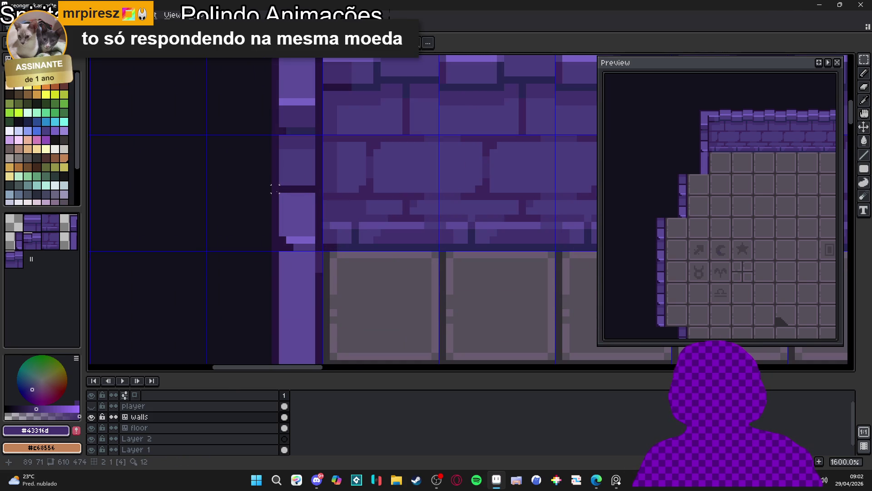
scroll(277, 190, down, 2)
scroll(276, 190, up, 1)
scroll(282, 190, down, 1)
scroll(292, 190, up, 1)
key(b)
alt+click(292, 190)
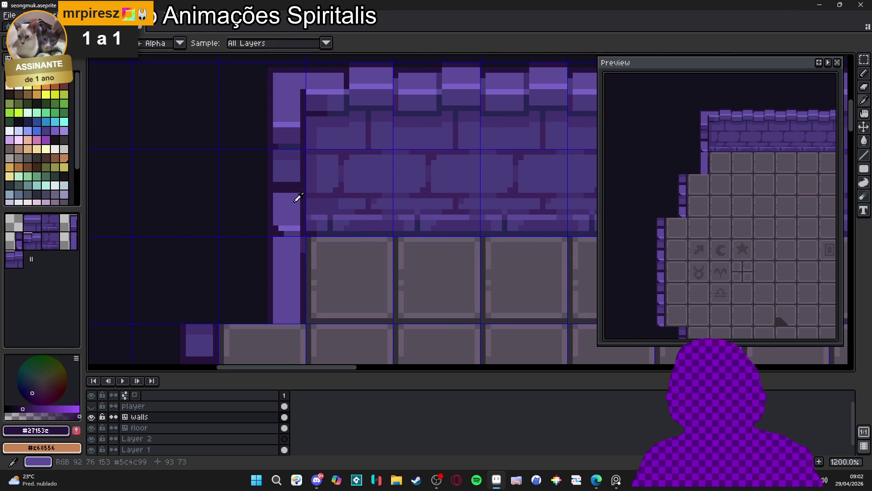
alt+click(295, 196)
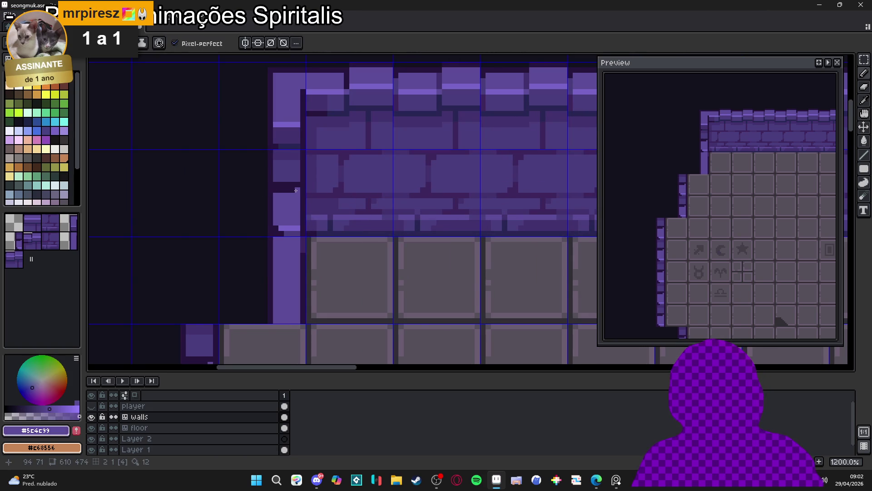
drag(298, 189, 279, 189)
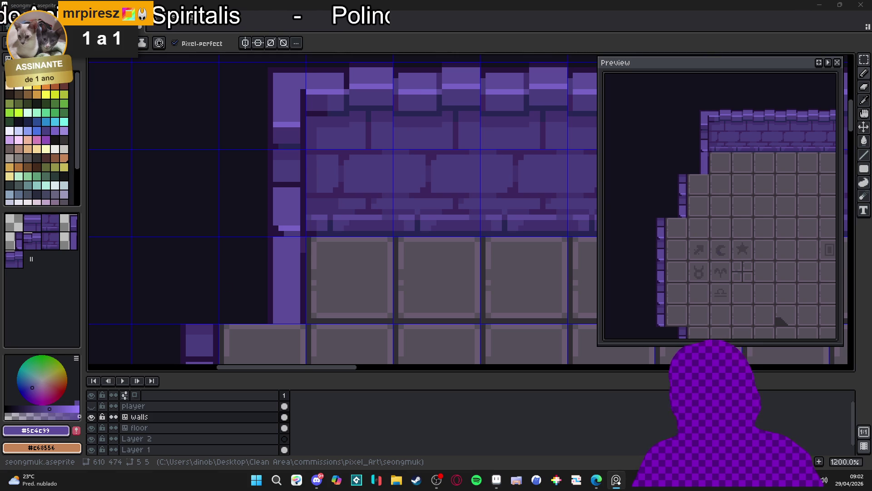
mouse_move(596, 479)
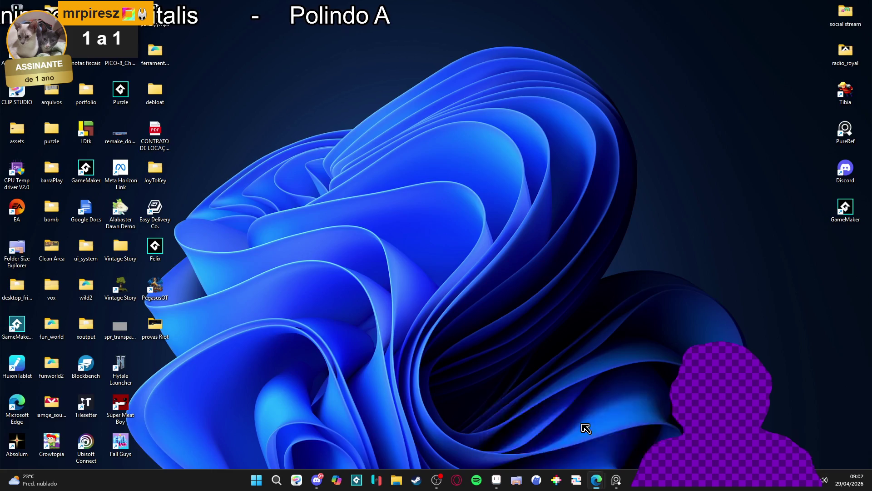
click(584, 424)
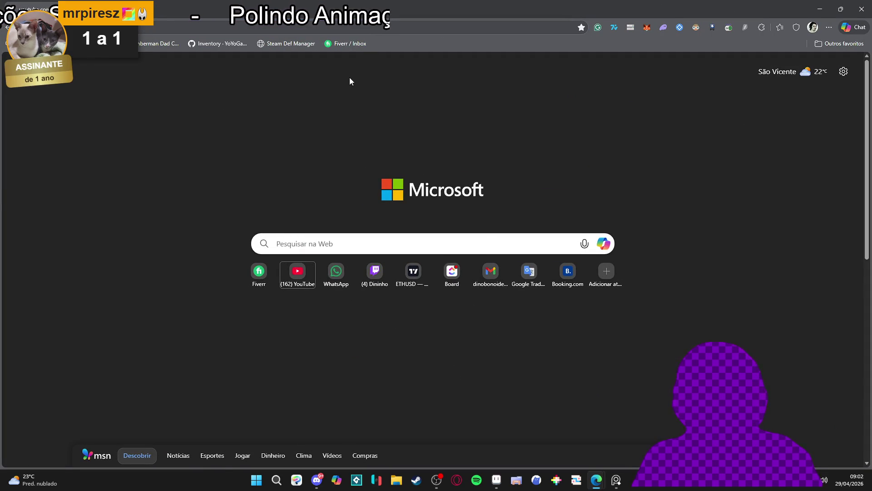
Step: Search YouTube for 'wonderdeck' and open the Wonderdeck Trailer video
key(ctrl+Tab)
click(423, 70)
text(w)
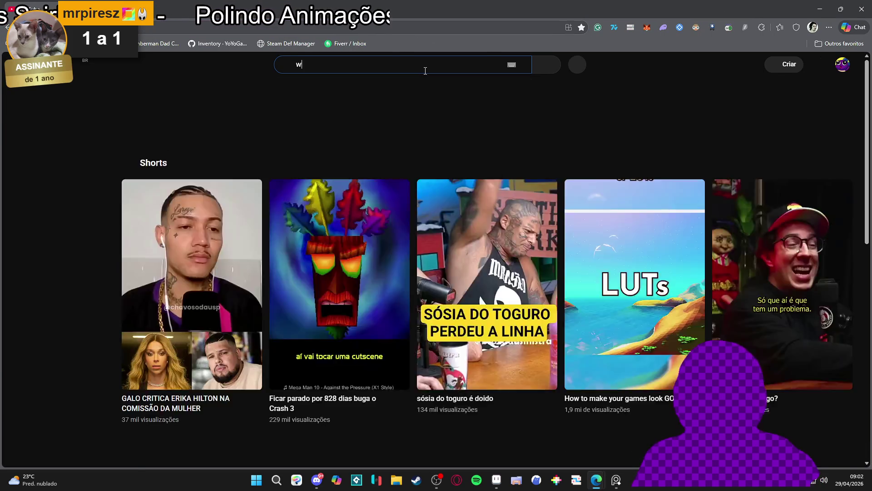
text(onderdeck)
key(Return)
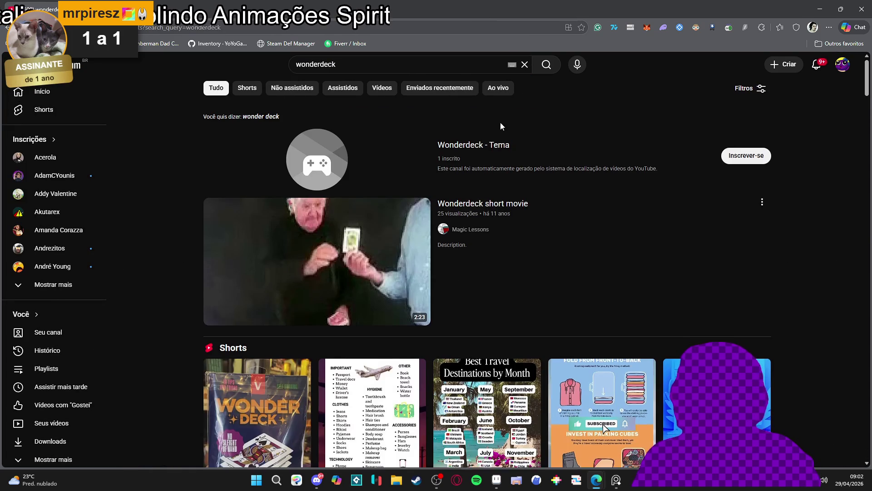
scroll(501, 121, down, 10)
scroll(511, 175, down, 2)
click(496, 171)
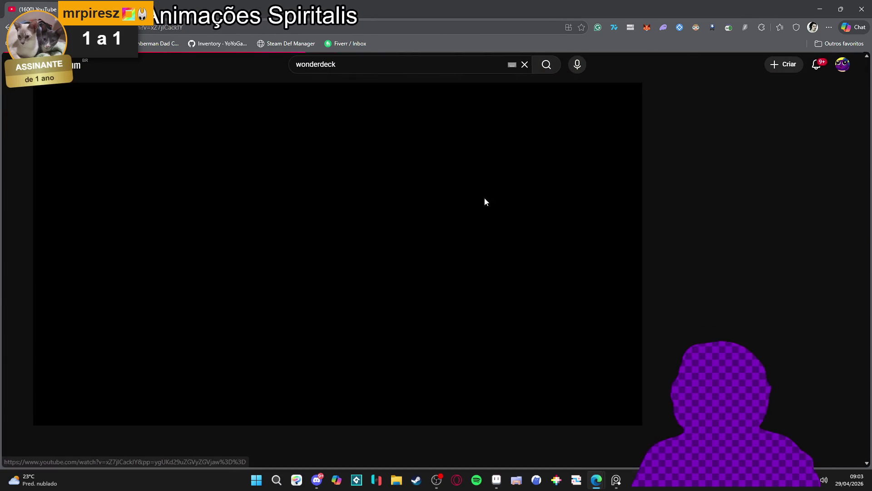
Step: Mute the trailer, skip ahead to 0:14, then minimize the browser
click(73, 414)
scroll(50, 389, down, 3)
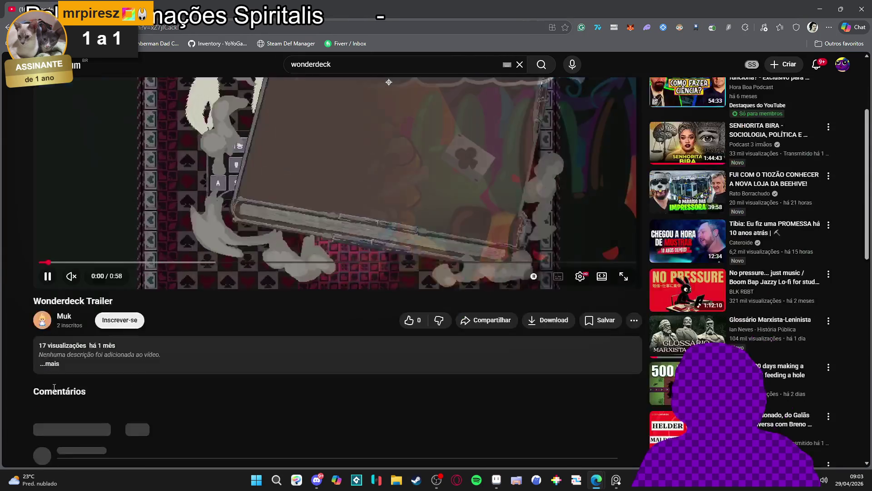
scroll(115, 342, down, 3)
scroll(209, 317, up, 4)
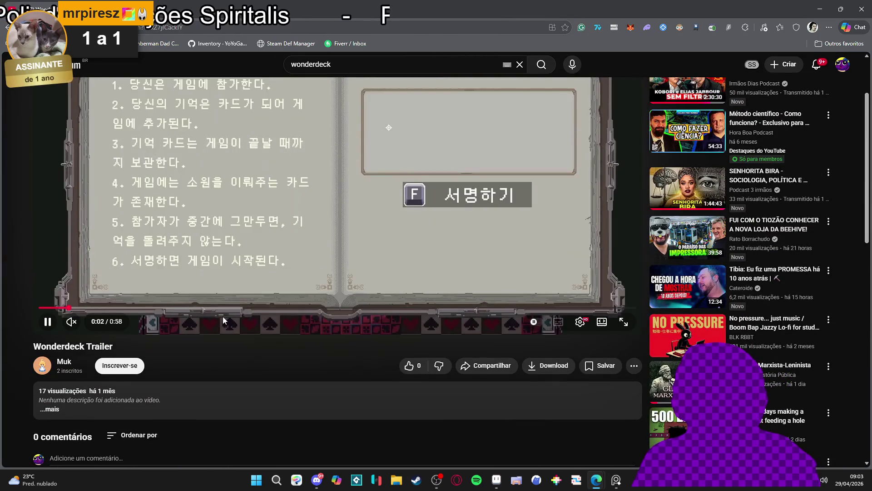
scroll(222, 320, up, 2)
click(190, 398)
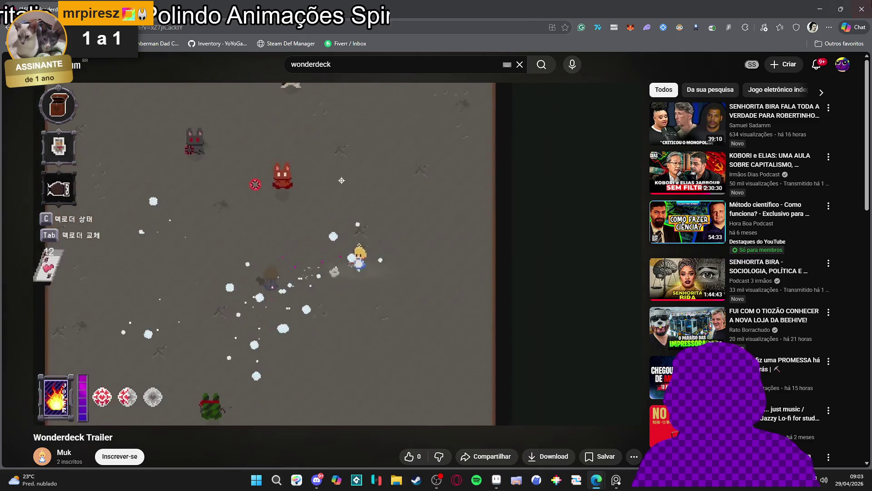
click(820, 8)
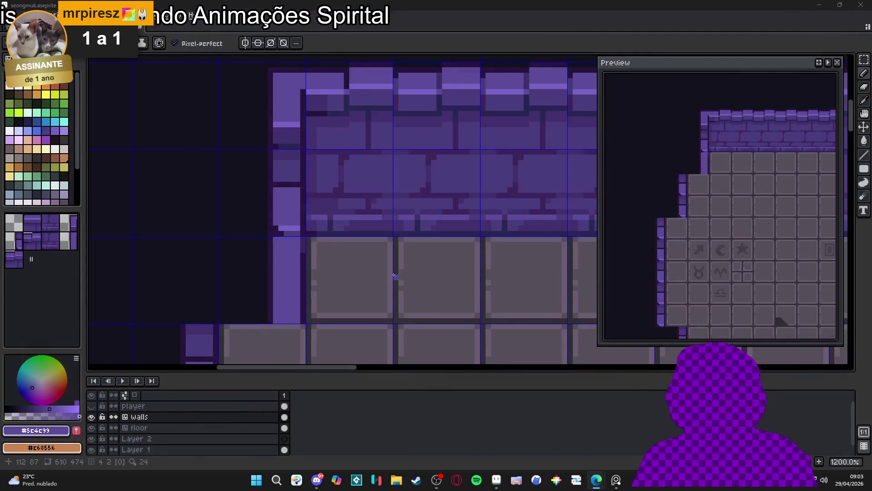
Step: Switch to pixel drawing, pick a wall tile and select palette colour index 24
scroll(394, 281, down, 3)
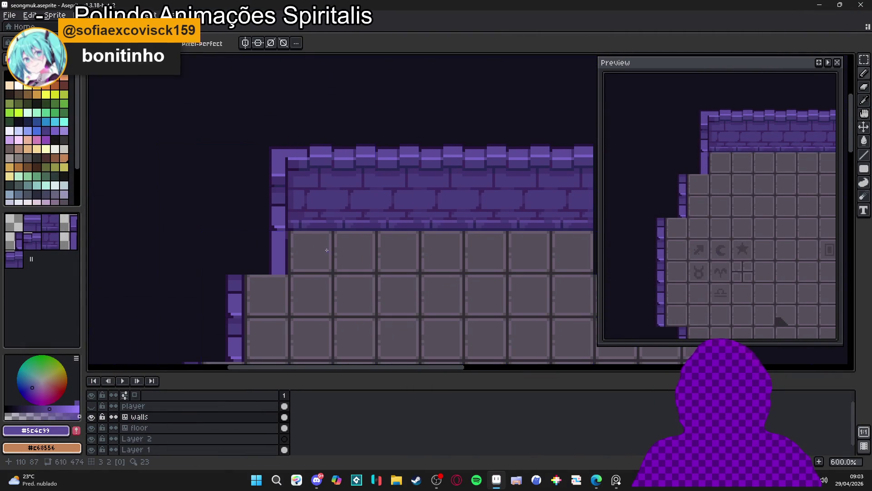
scroll(318, 249, down, 2)
key(Tab)
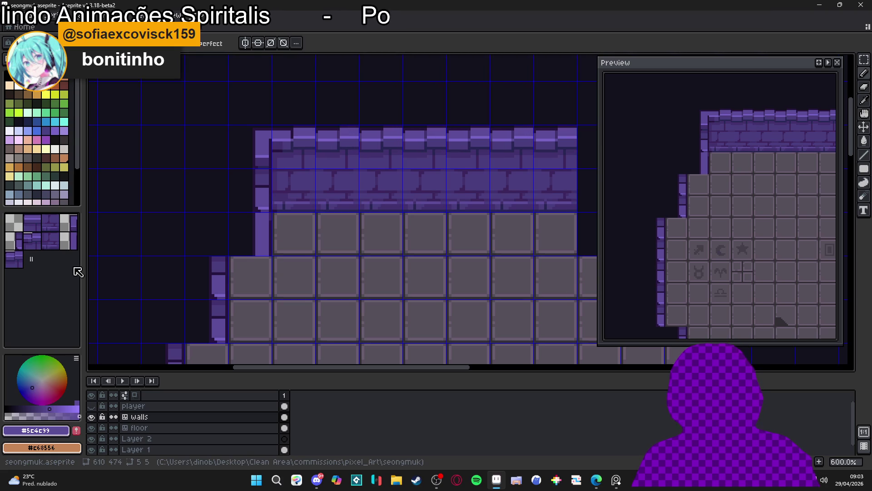
click(23, 241)
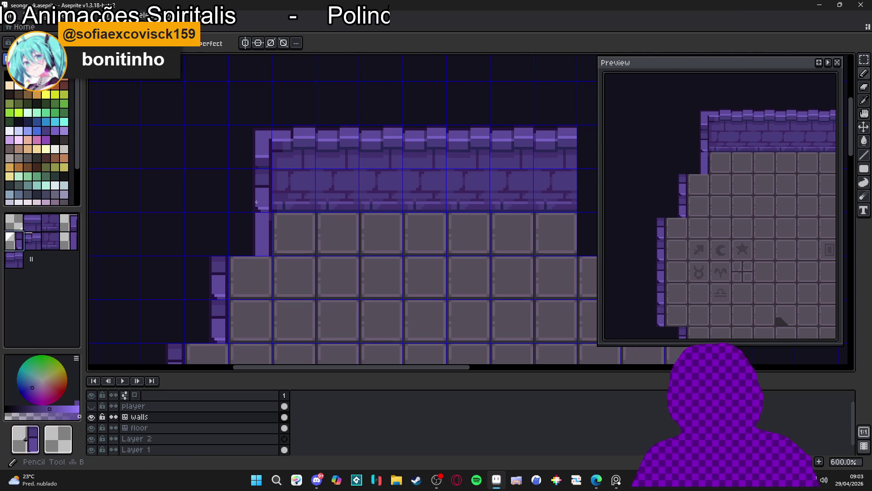
drag(309, 174, 306, 97)
scroll(306, 98, down, 2)
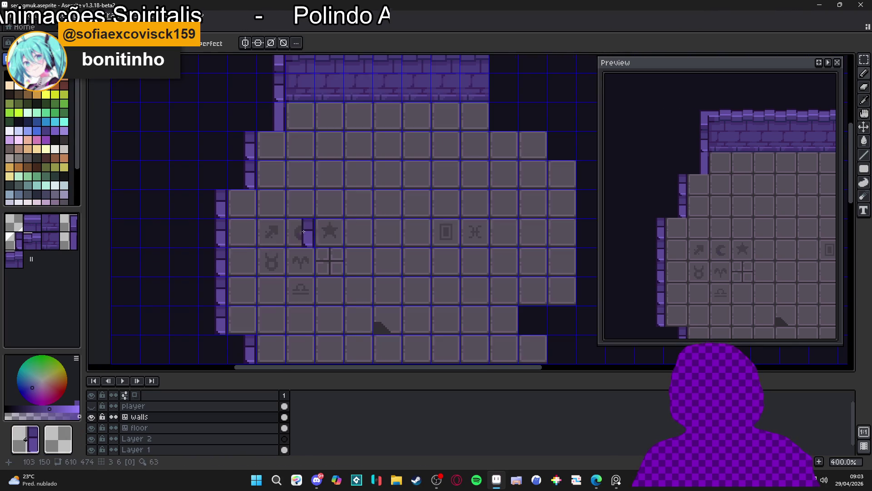
click(36, 104)
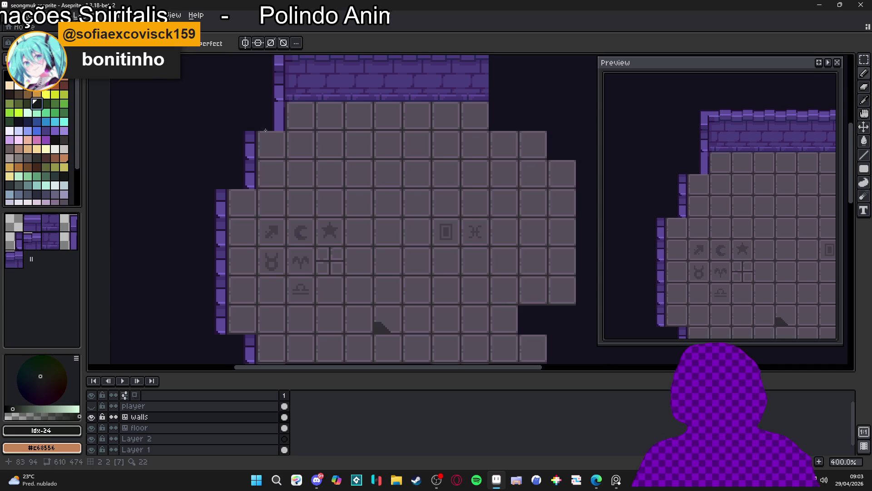
scroll(339, 173, down, 1)
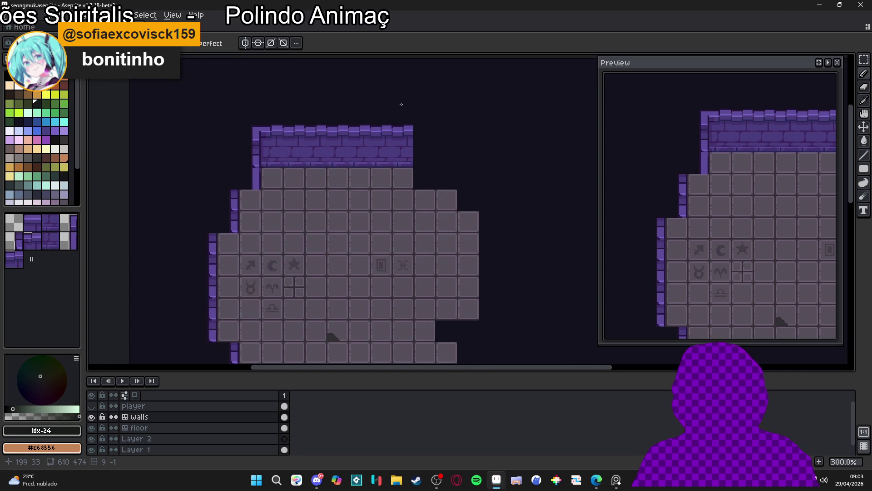
scroll(234, 222, up, 7)
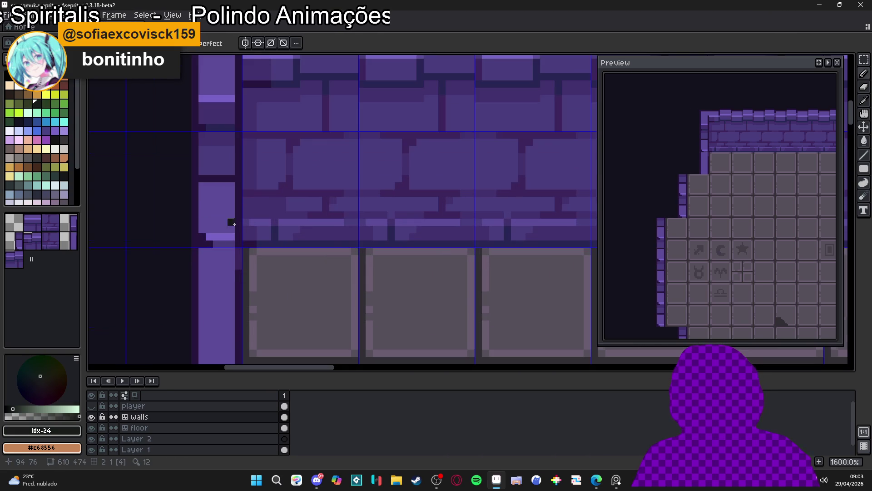
Step: Sample the wall purples and paint a dark #27153c two-pixel band across the light wall column
alt+click(223, 238)
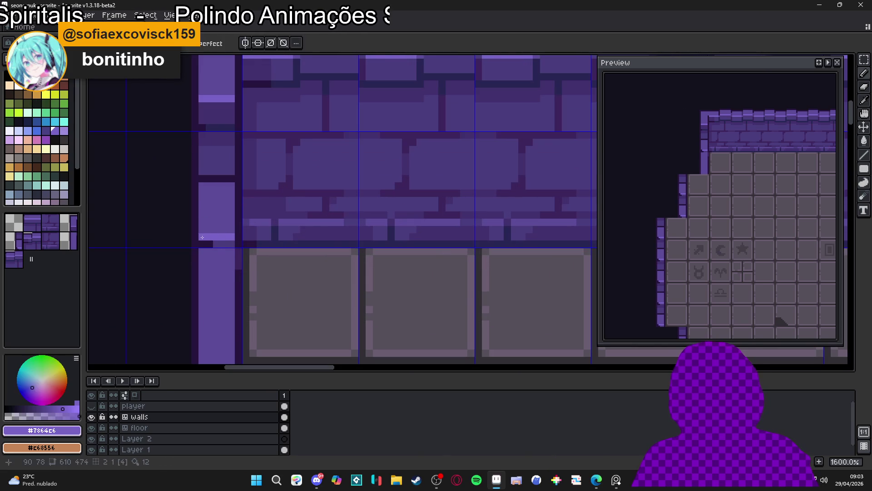
alt+click(231, 240)
scroll(252, 265, down, 3)
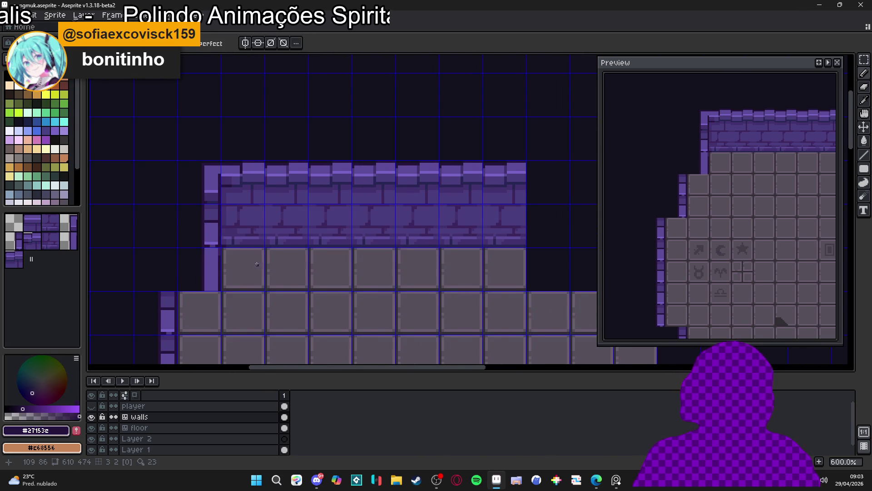
scroll(256, 264, down, 2)
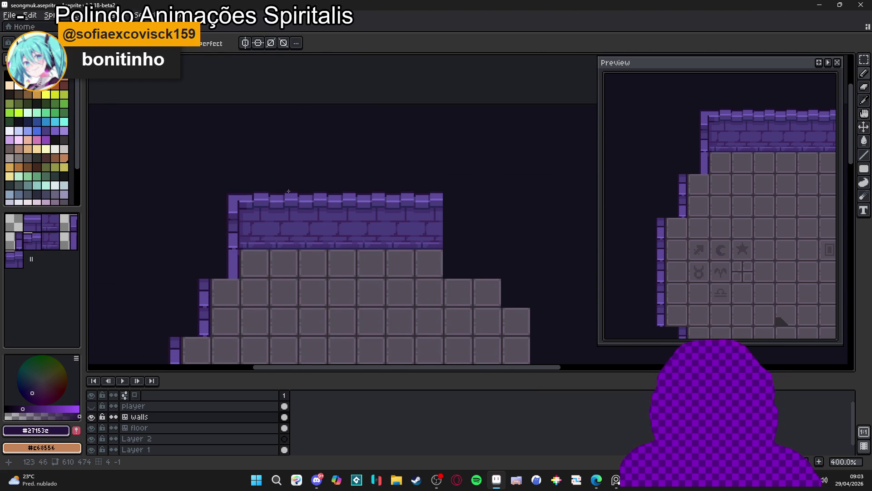
scroll(257, 220, down, 1)
scroll(224, 242, up, 6)
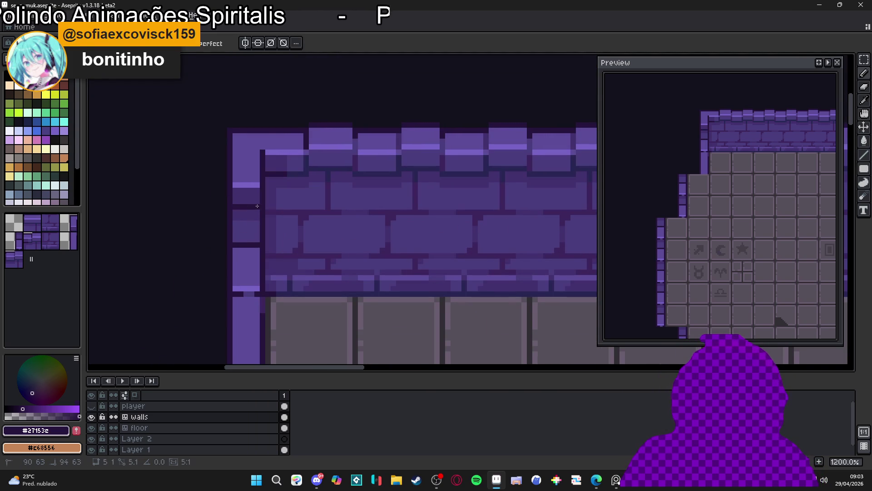
scroll(257, 206, down, 4)
key(Tab)
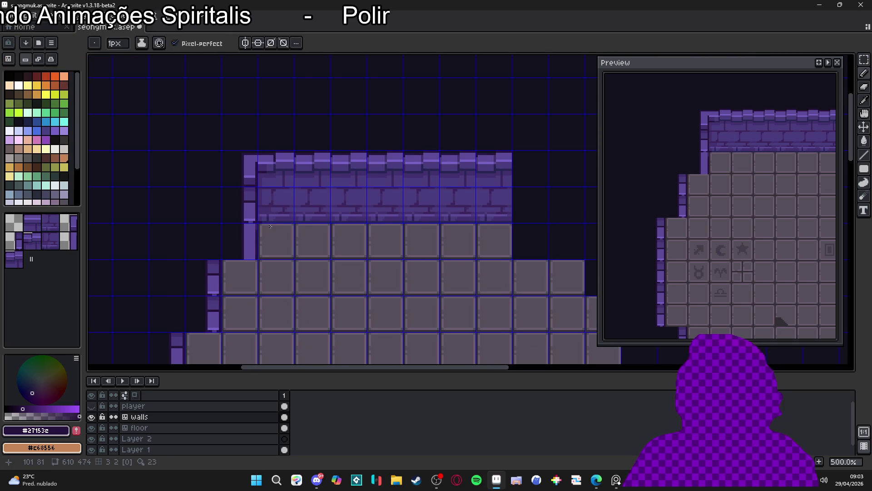
key(ctrl)
scroll(252, 207, up, 5)
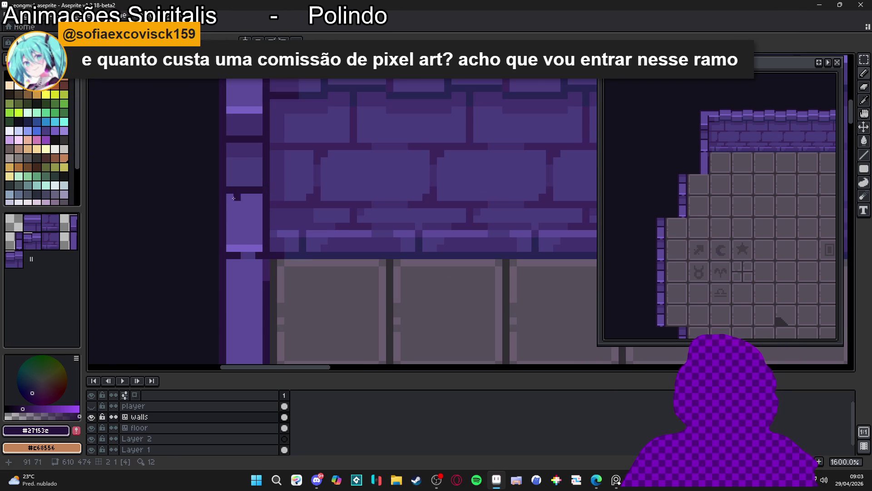
mouse_move(233, 195)
mouse_down()
mouse_move(256, 199)
mouse_move(235, 192)
mouse_up()
Step: Sample mid purple #4a3d7d from the wall and save seongmuk.aseprite
alt+click(255, 188)
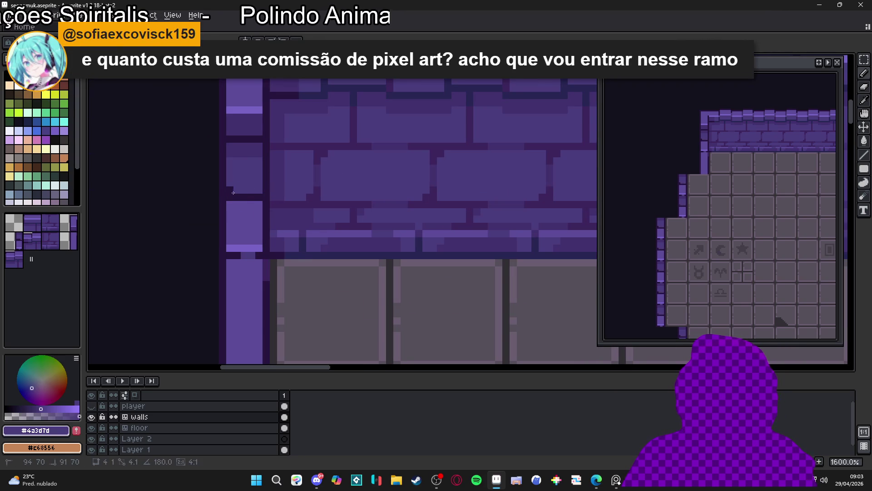
scroll(229, 193, down, 3)
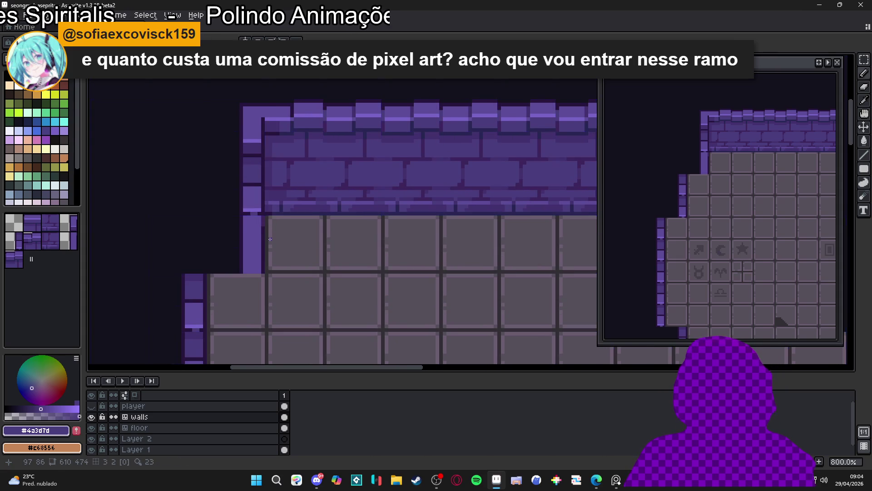
scroll(273, 241, down, 2)
drag(270, 239, 262, 210)
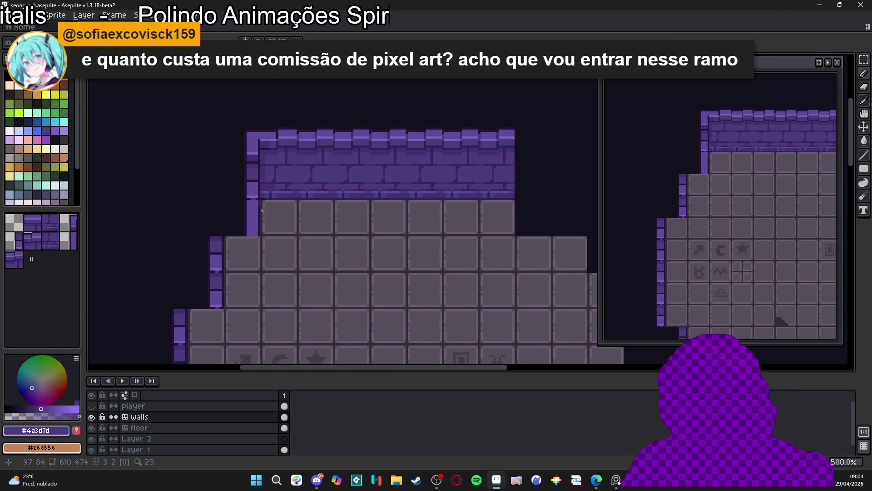
key(ctrl+s)
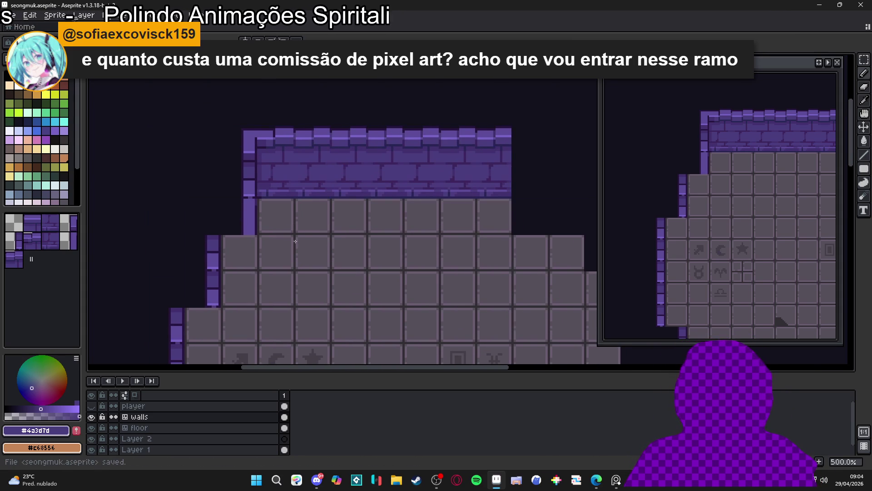
Step: Darken the pixels at the wall corner with #27153c and save the tileset
scroll(300, 244, down, 1)
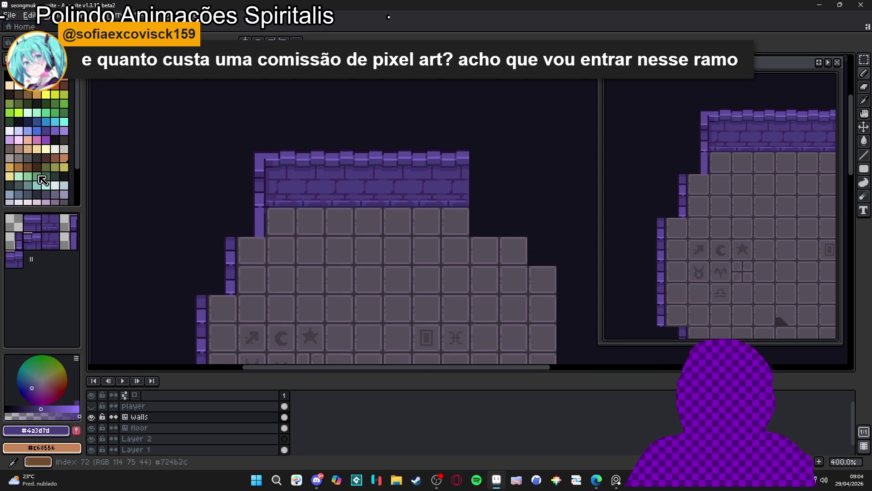
scroll(325, 192, down, 1)
scroll(291, 218, up, 3)
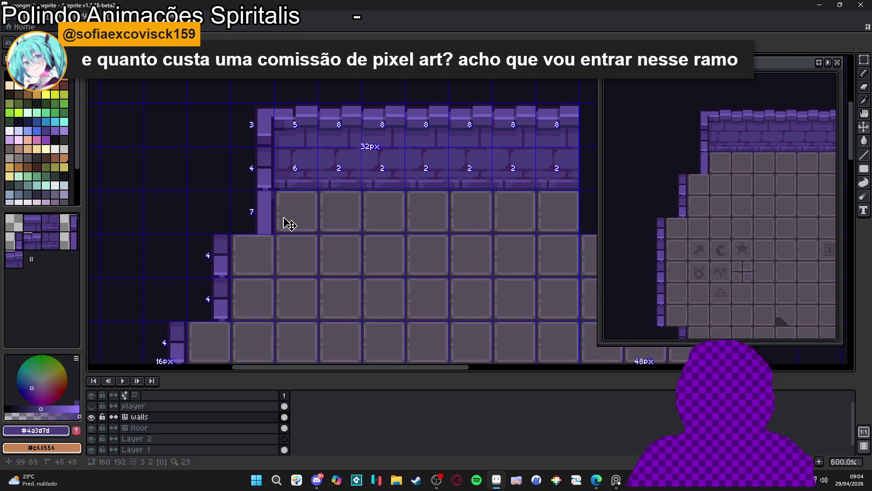
scroll(289, 218, up, 7)
alt+click(284, 220)
click(277, 200)
click(278, 186)
scroll(280, 183, down, 5)
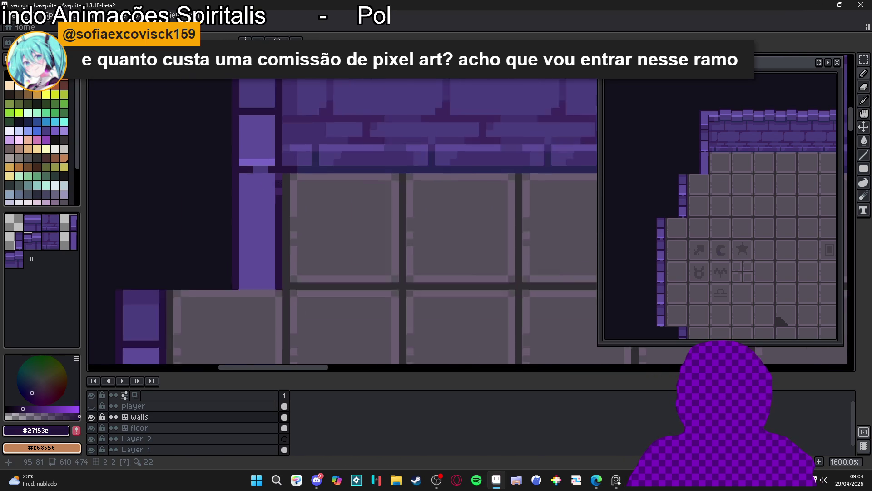
scroll(280, 183, down, 2)
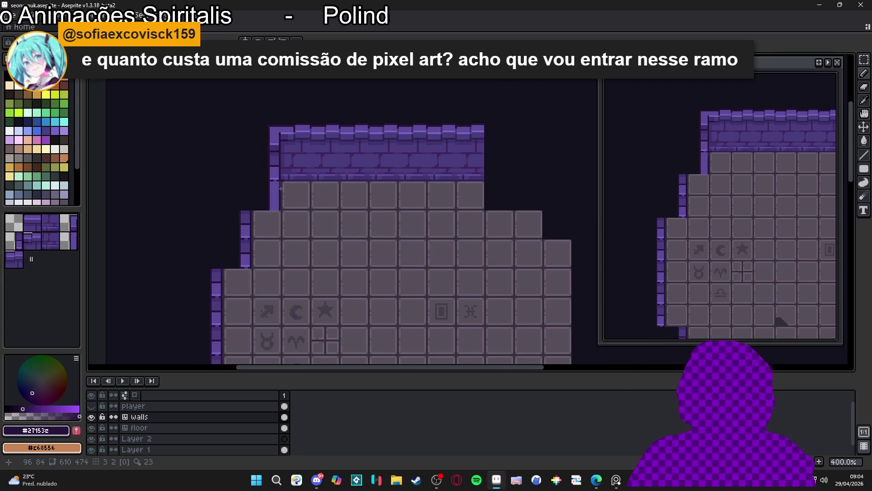
key(ctrl)
key(ctrl+s)
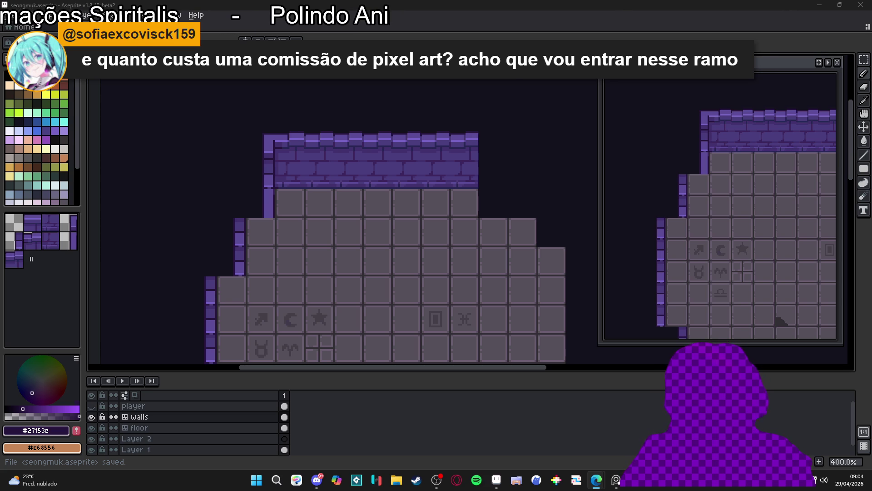
Step: Toggle the tile grid on and off to check the walls, then minimize Aseprite
scroll(292, 249, down, 1)
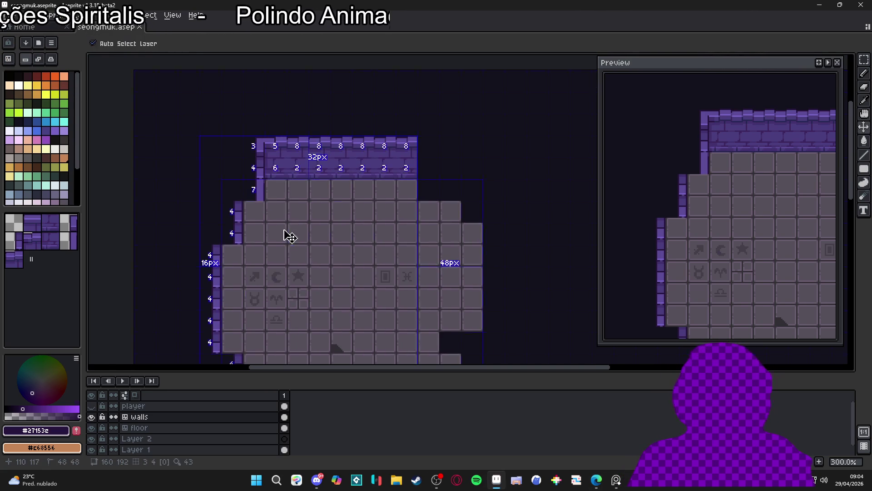
scroll(308, 218, down, 2)
scroll(307, 218, left, 2)
key(ctrl+apostrophe)
scroll(347, 196, down, 1)
key(ctrl+apostrophe)
scroll(317, 154, up, 1)
scroll(343, 193, up, 2)
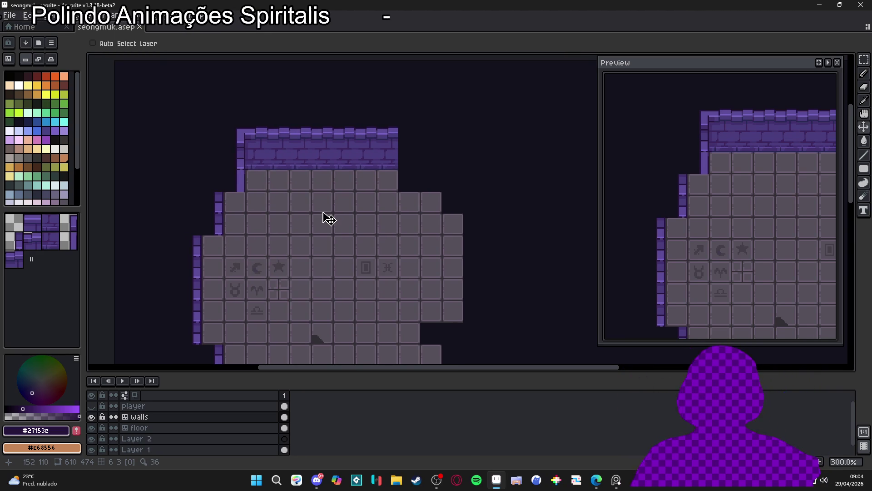
click(819, 4)
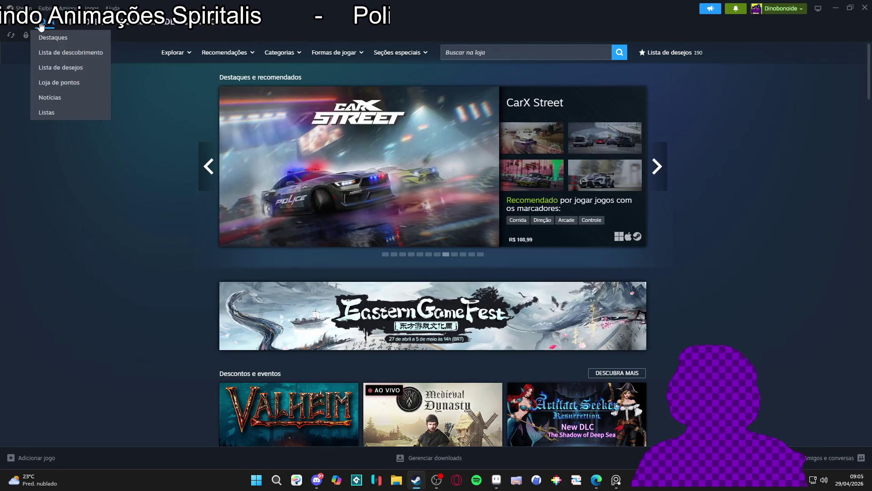
Step: Go to Steam's Library Home, select GameMaker and launch it with Play
click(82, 35)
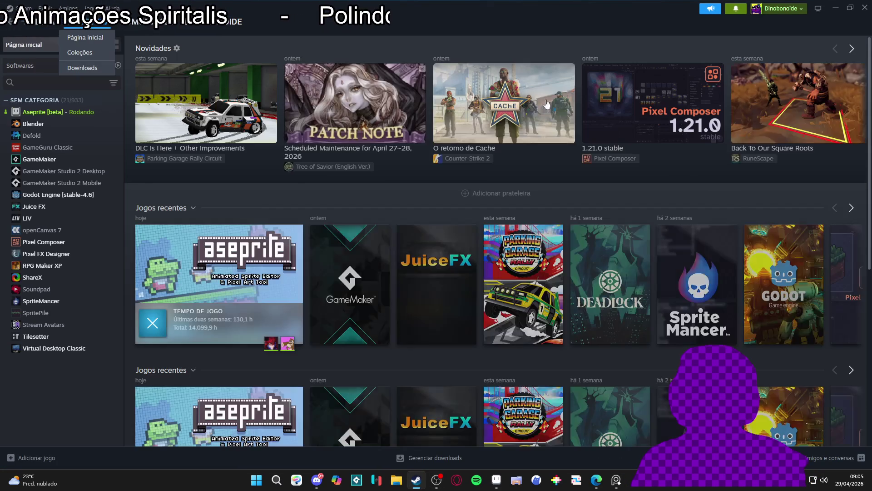
click(50, 85)
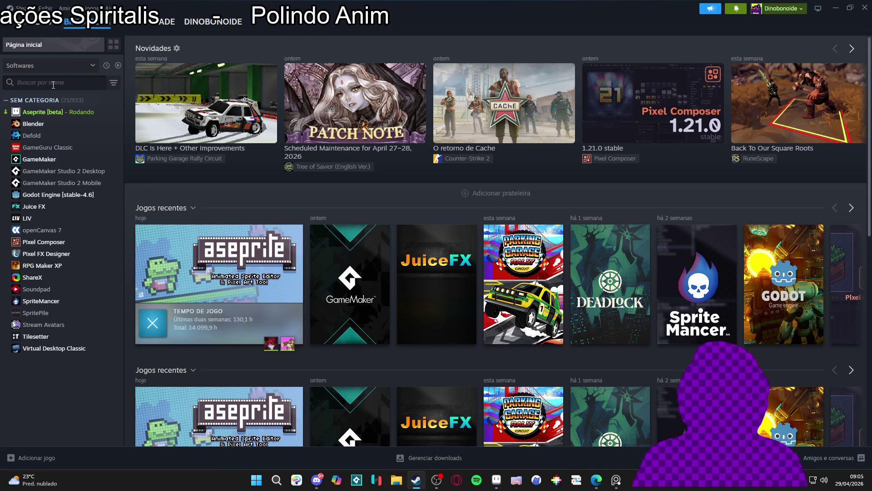
click(45, 159)
click(184, 189)
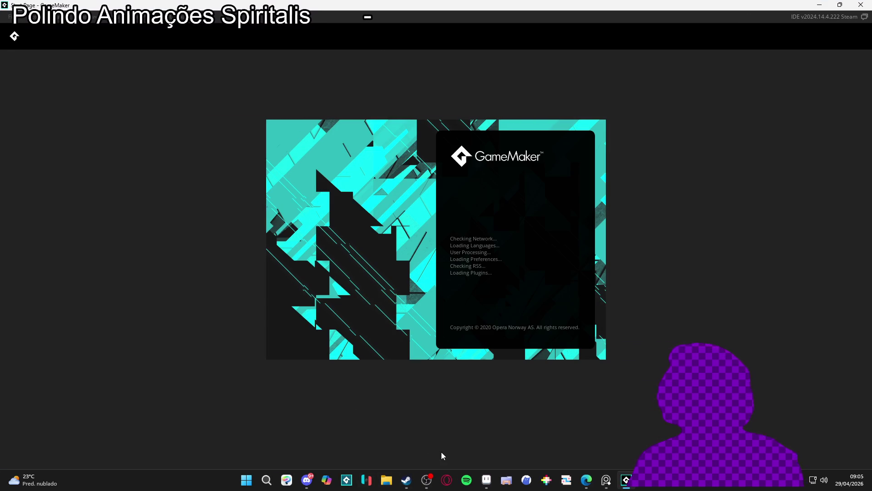
Step: Launch GitHub Desktop from the Start menu search
mouse_move(410, 486)
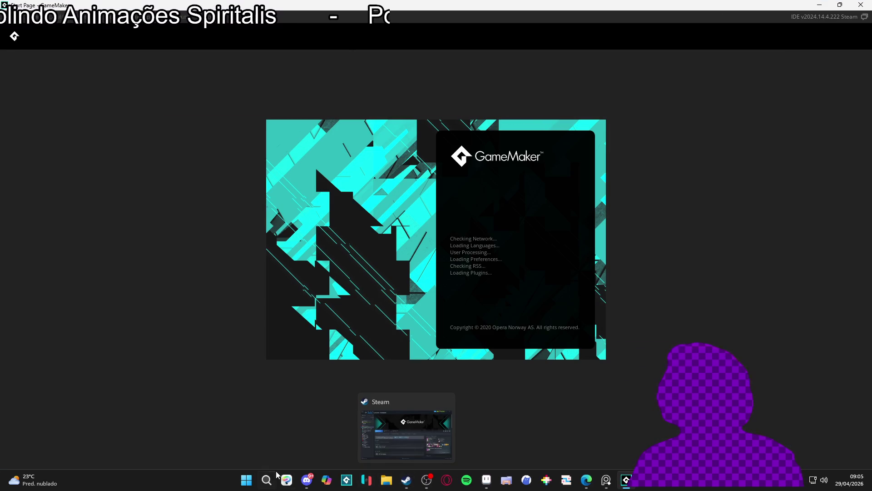
click(253, 479)
text(git)
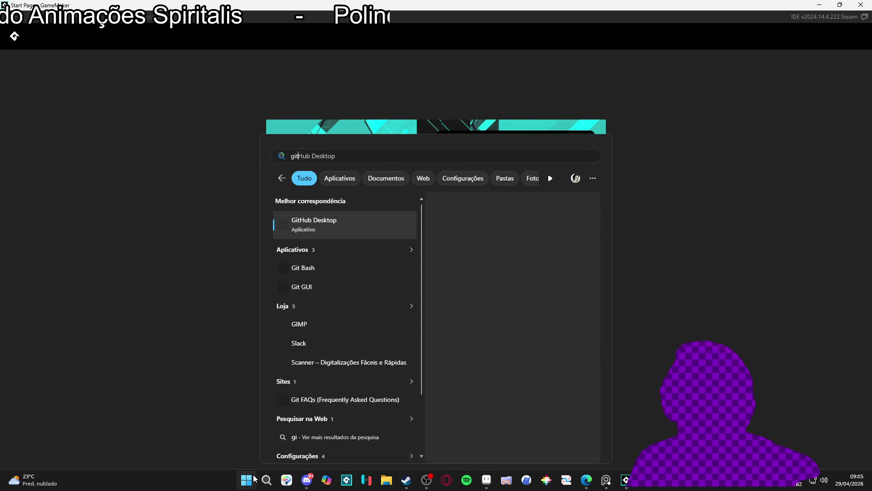
key(Escape)
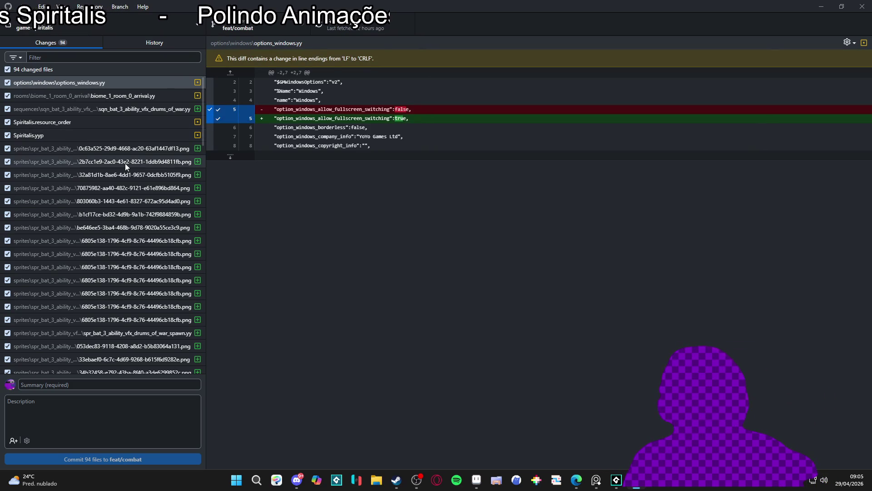
scroll(121, 168, down, 4)
scroll(119, 173, up, 5)
Step: Review diffs of the drums of war sequence, room and drum sprite frames, then switch to GameMaker
click(124, 134)
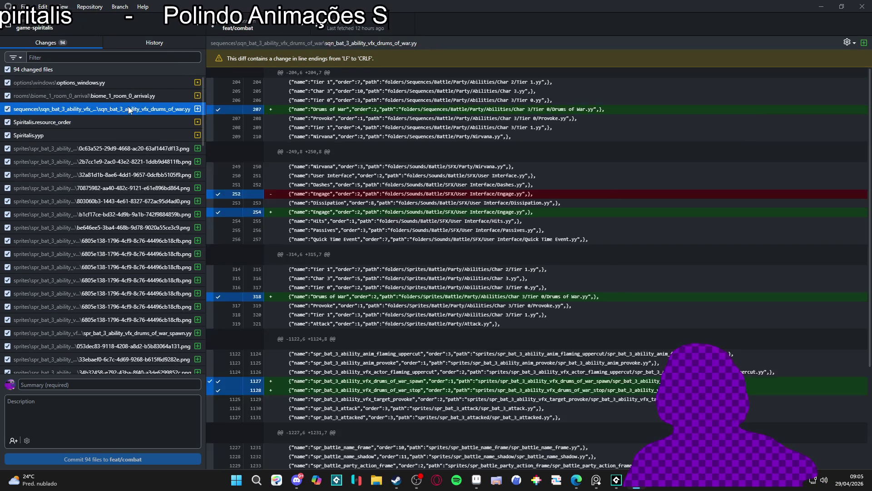
click(128, 109)
click(129, 96)
scroll(129, 95, down, 12)
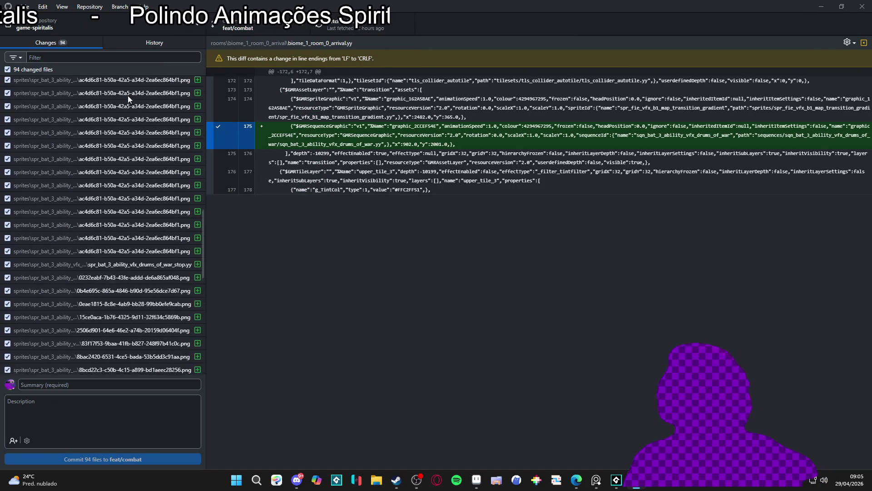
scroll(139, 101, up, 5)
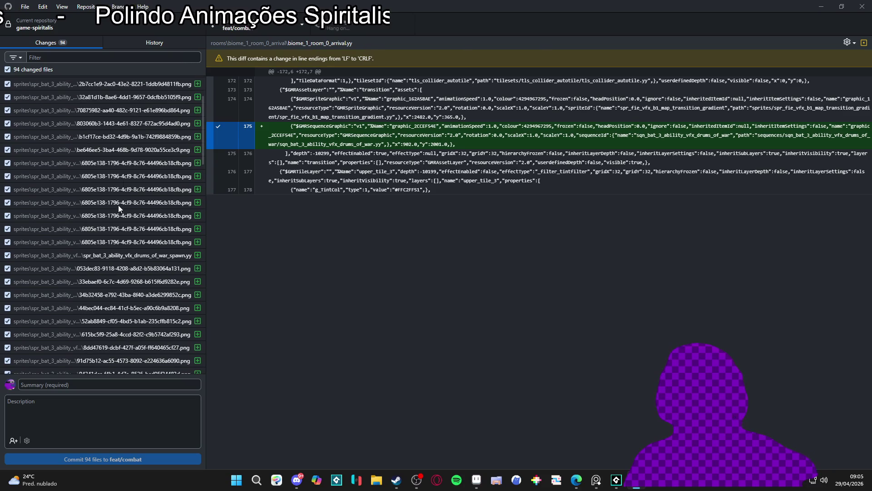
click(116, 203)
click(119, 268)
scroll(119, 267, down, 10)
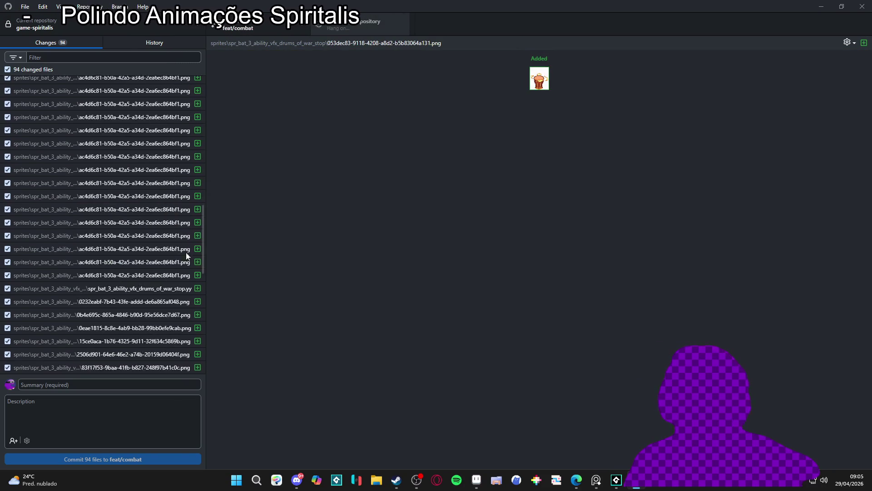
click(644, 487)
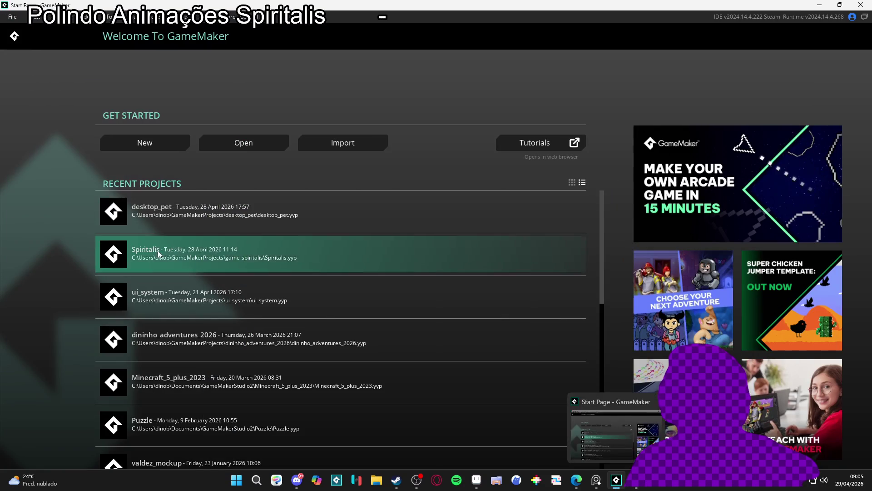
Step: Open Spiritalis, play then pause the drums of war sequence, and return to Aseprite
click(191, 245)
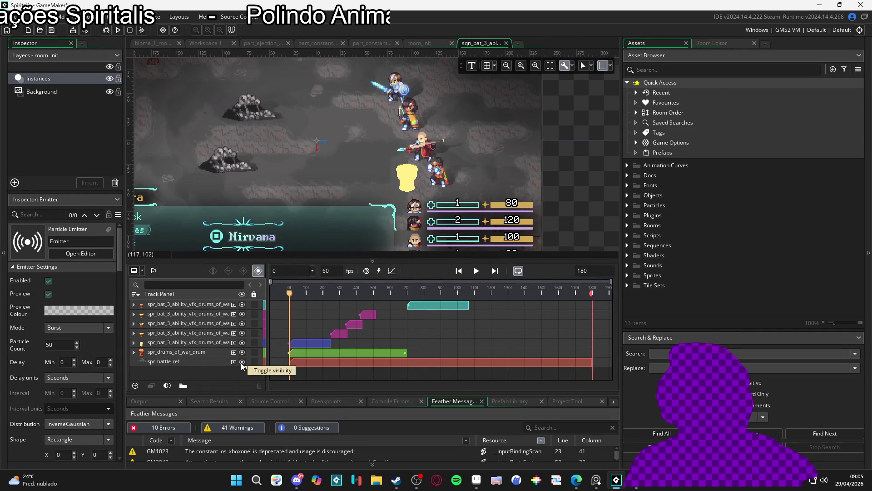
scroll(396, 182, up, 2)
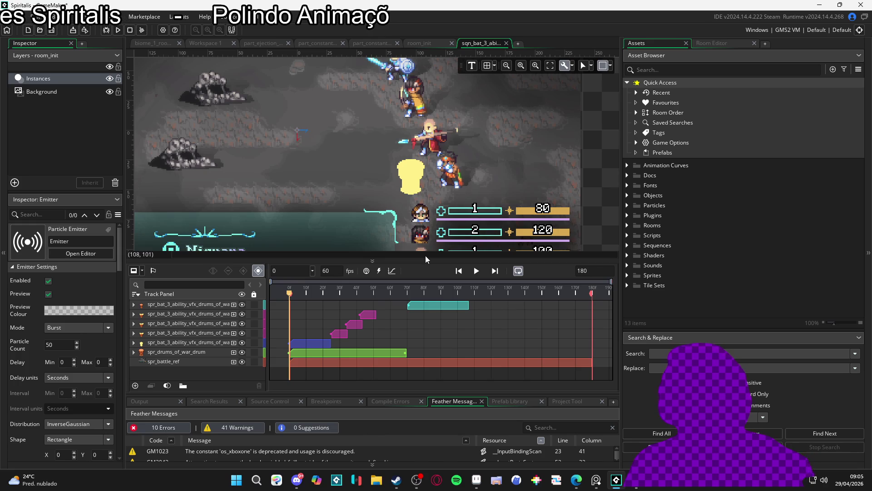
drag(433, 265, 433, 273)
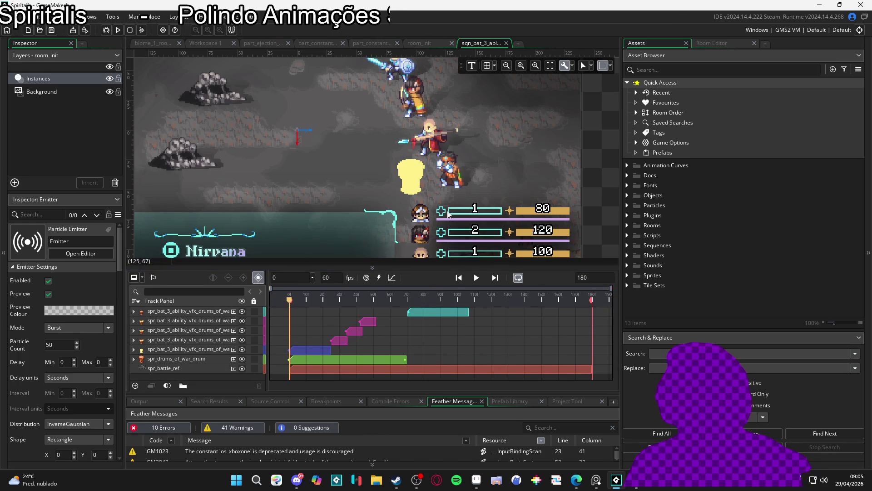
scroll(456, 197, up, 1)
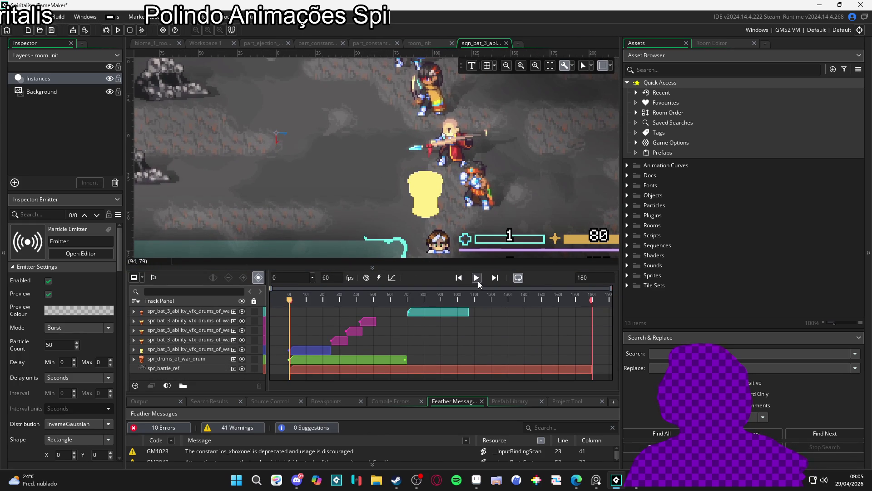
click(478, 282)
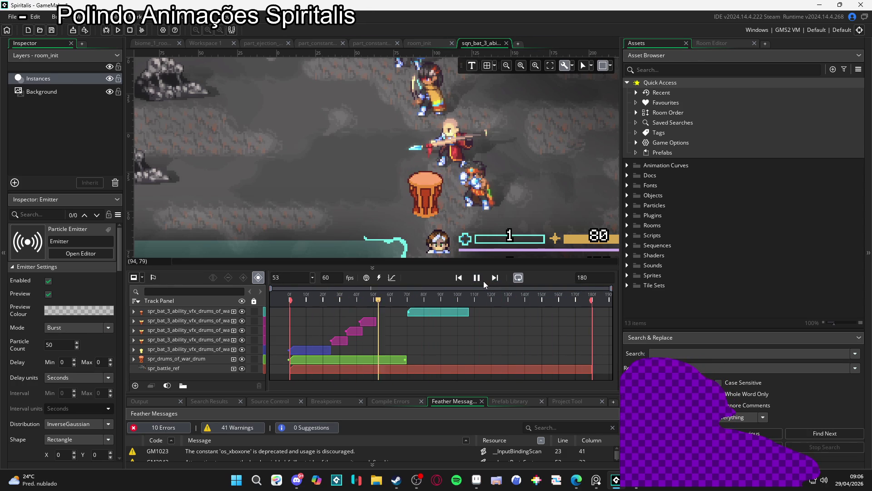
click(477, 286)
scroll(407, 235, down, 1)
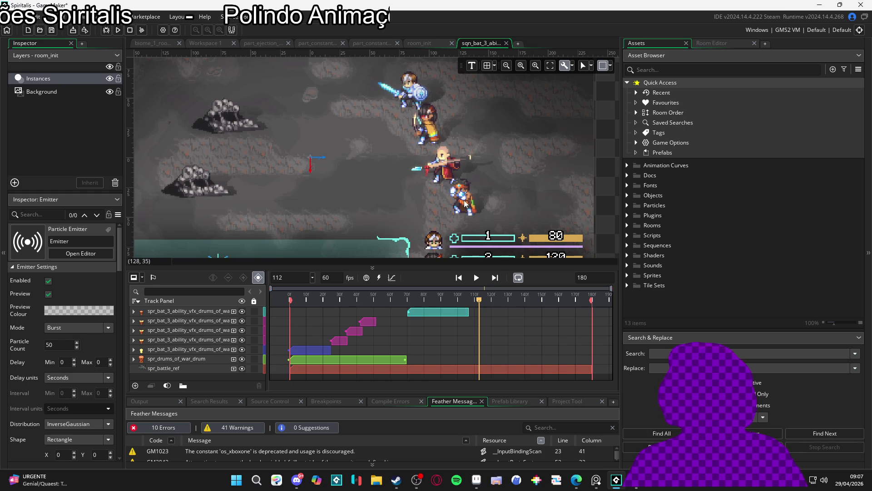
click(476, 480)
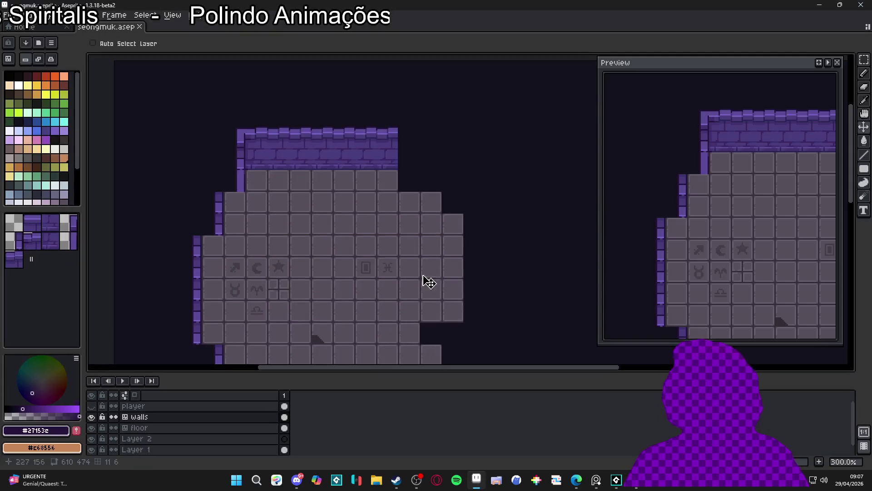
Step: Save seongmuk.aseprite, then pan around the dungeon map and toggle the tile guides
key(ctrl+s)
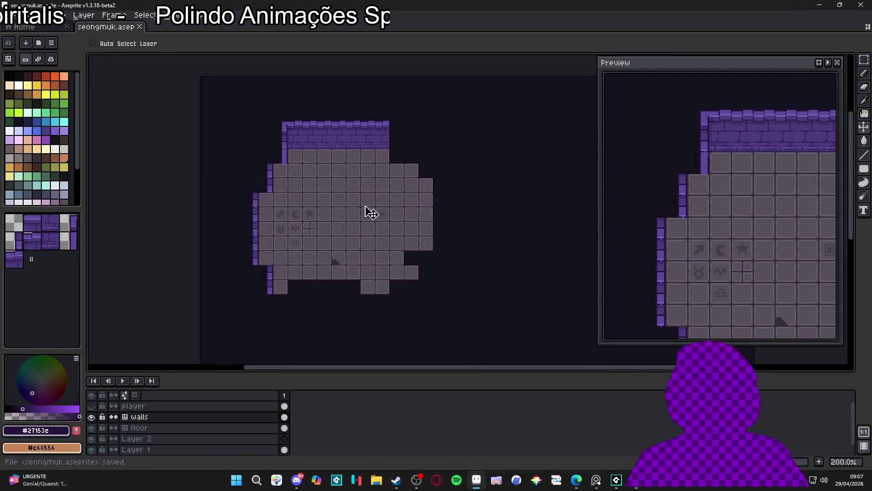
drag(362, 201, 365, 212)
scroll(284, 196, down, 1)
scroll(285, 195, up, 1)
drag(284, 195, 317, 202)
scroll(358, 269, down, 1)
scroll(334, 272, up, 1)
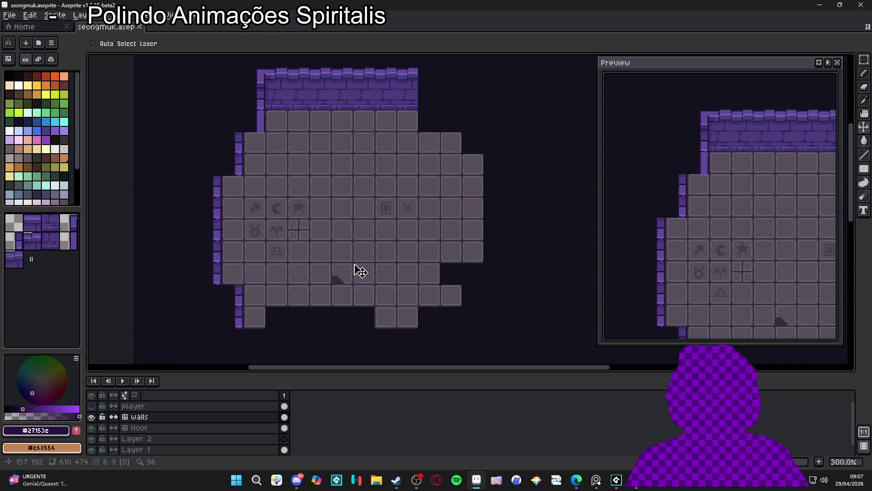
key(ctrl)
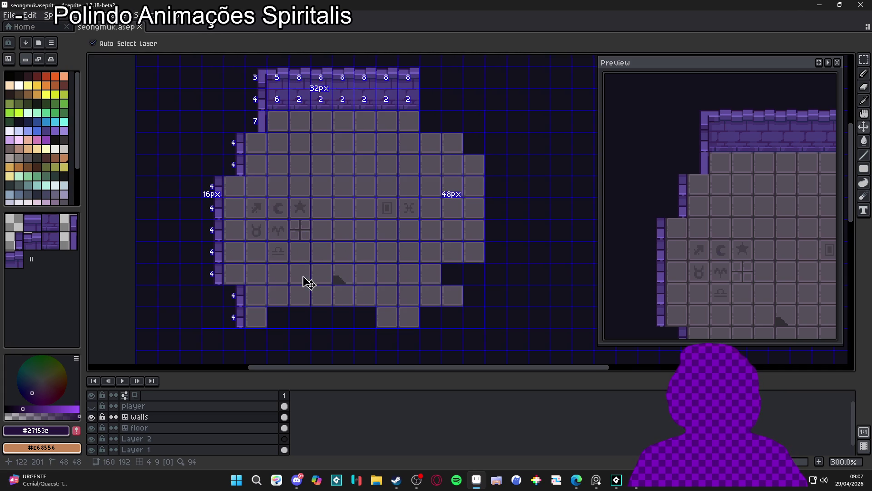
key(ctrl+apostrophe)
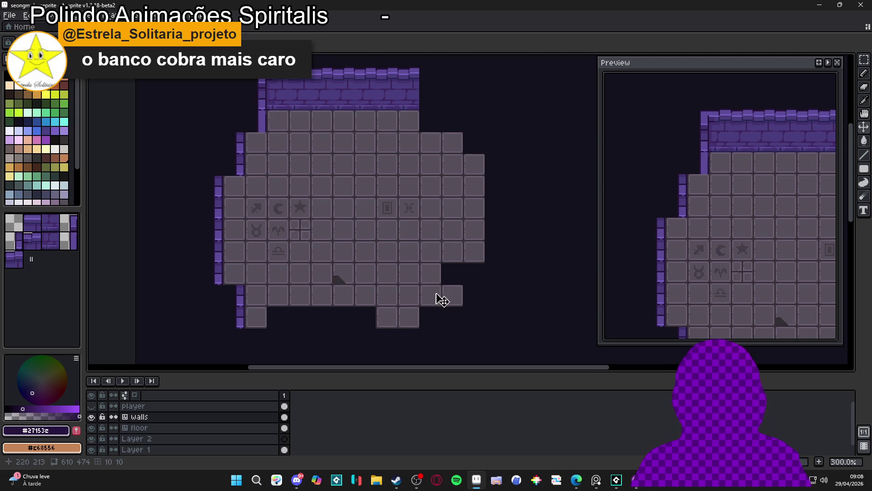
Step: Paint a short stretch of wall mortar in dark blue #272654 and save
scroll(391, 308, up, 2)
key(ctrl+s)
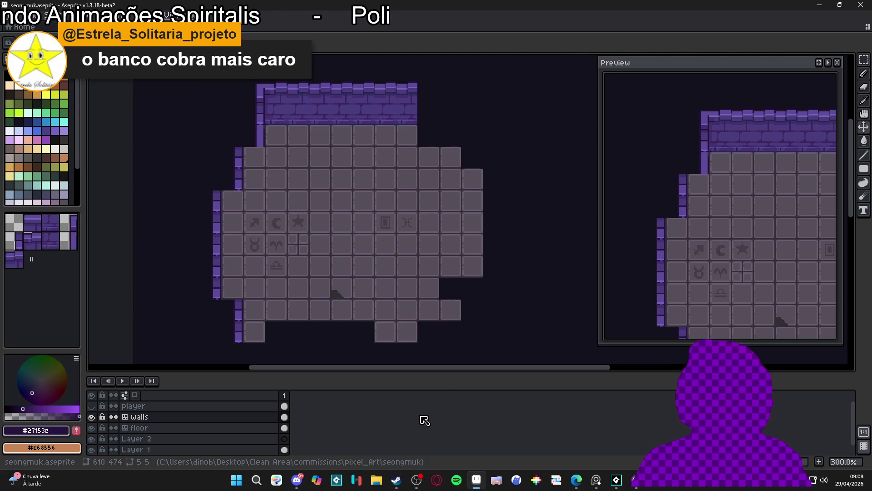
scroll(273, 116, up, 7)
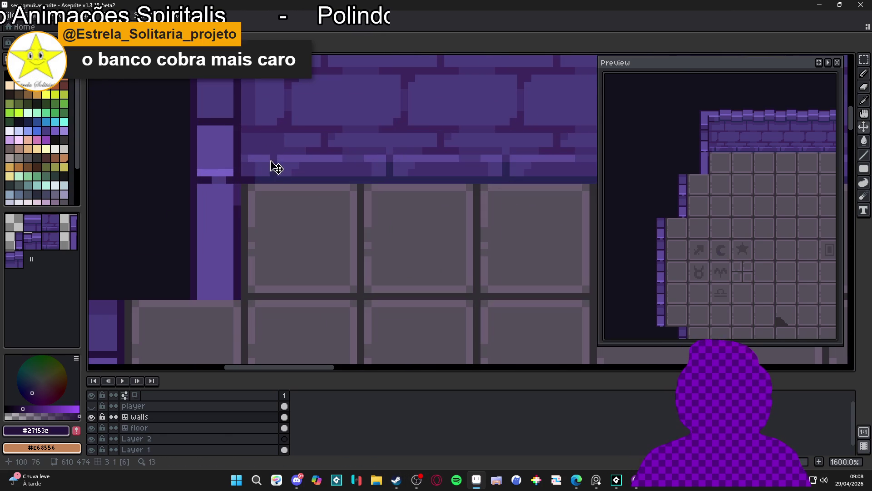
alt+click(258, 157)
mouse_move(245, 148)
mouse_down()
mouse_move(277, 150)
mouse_move(281, 133)
mouse_up()
scroll(287, 149, down, 6)
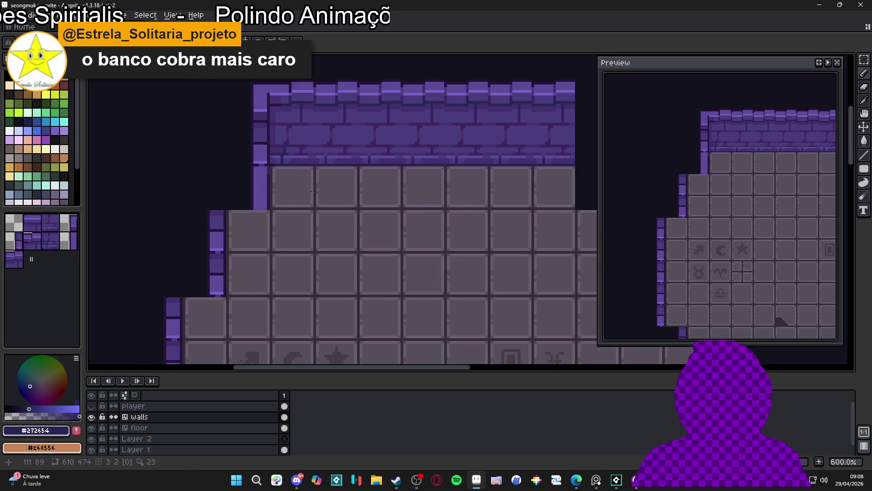
key(ctrl+s)
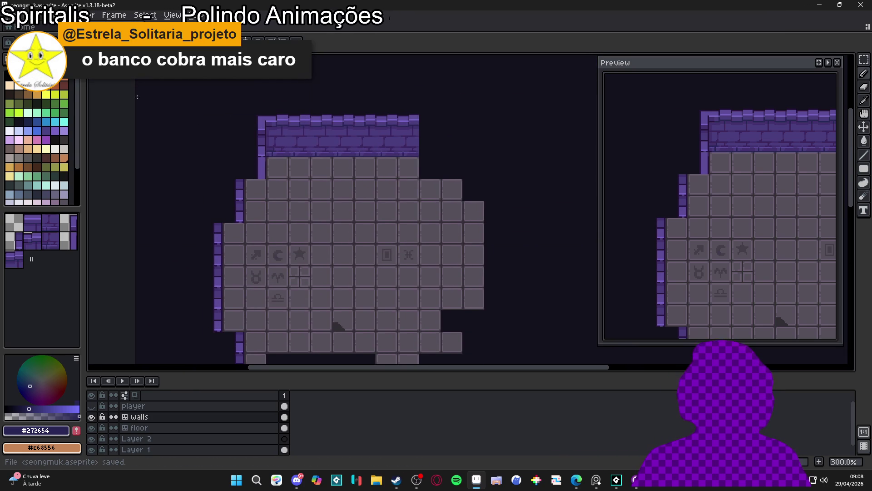
Step: Recolour two more mortar spots #272654, save, and open the Desktop folder in File Explorer
scroll(254, 134, up, 7)
click(331, 157)
click(329, 214)
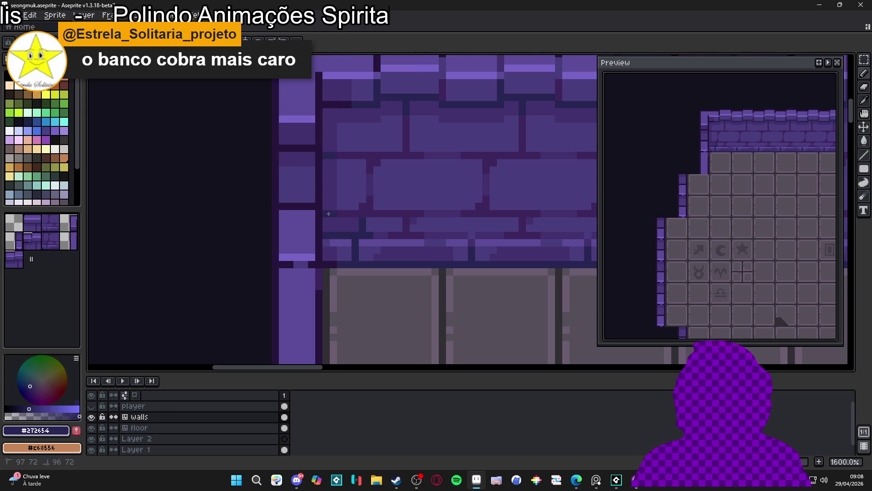
scroll(329, 213, down, 7)
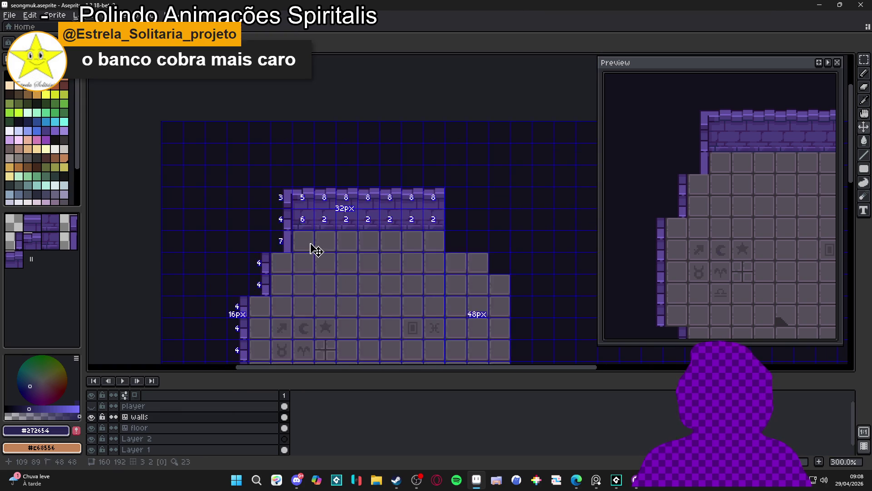
scroll(296, 201, down, 1)
scroll(282, 179, up, 1)
key(ctrl+s)
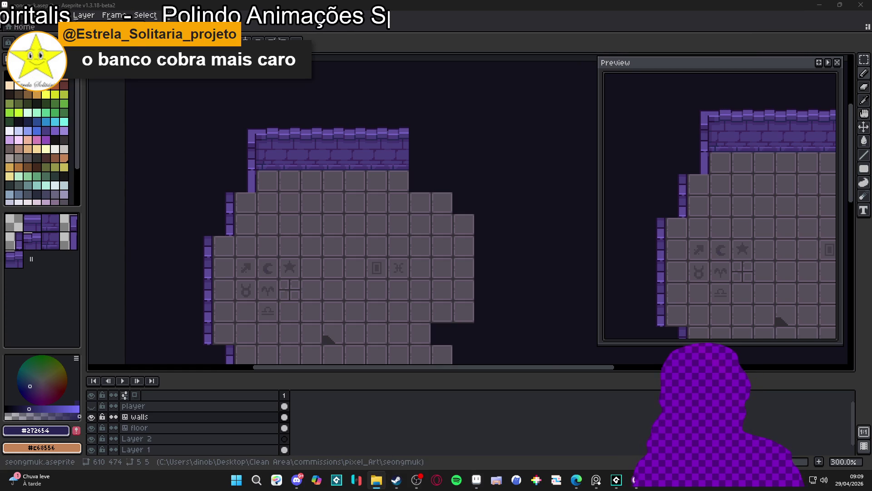
click(376, 480)
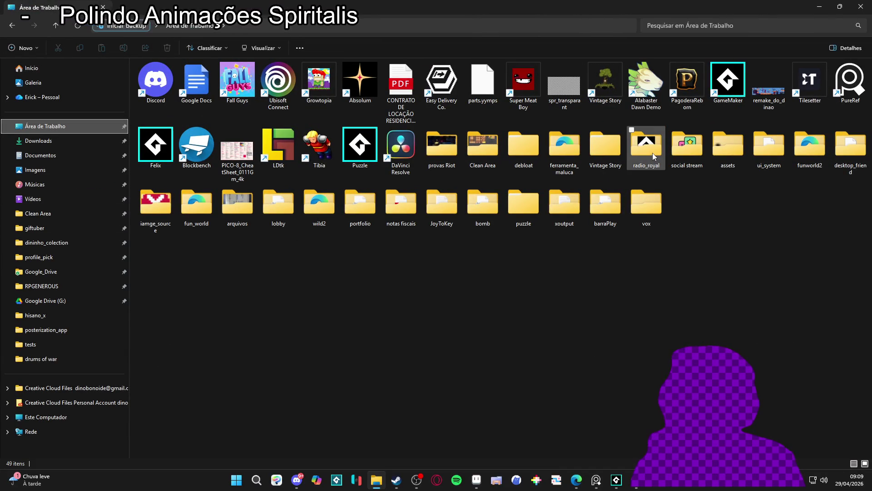
Step: Browse RPGENEROUS > vfx > character_spells > themba > drums of war and open drums_of_war in Aseprite
mouse_move(627, 167)
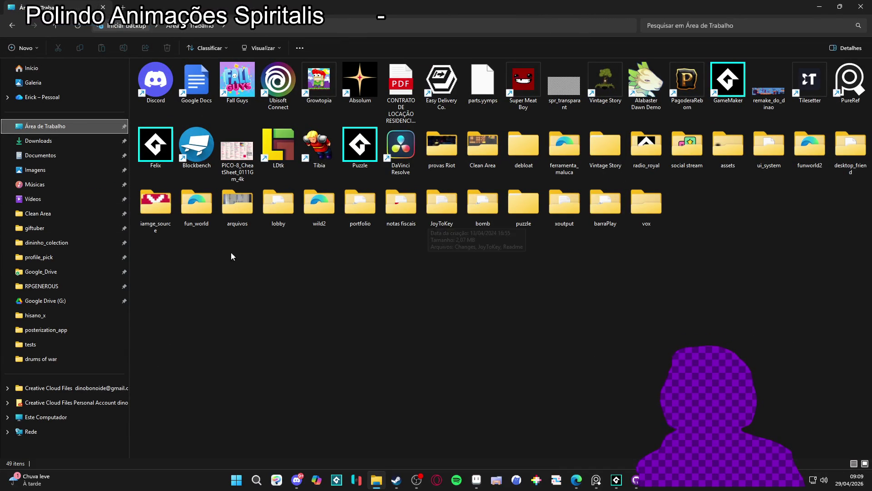
click(43, 291)
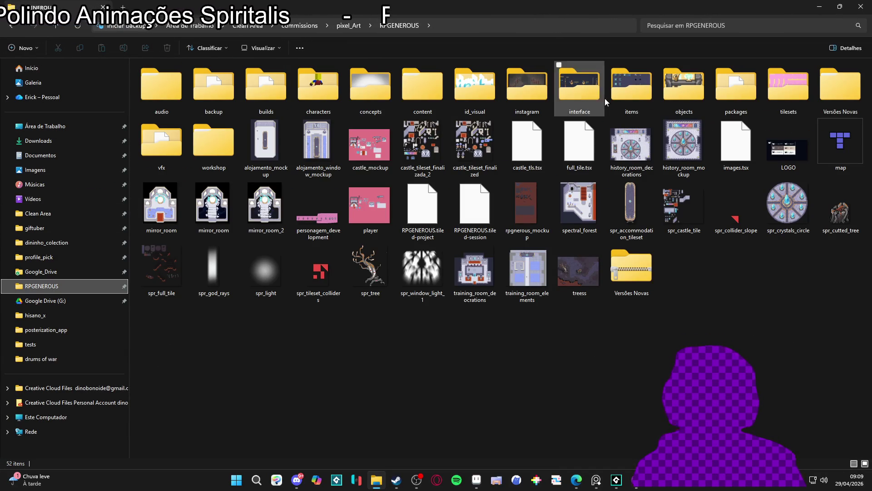
double_click(177, 147)
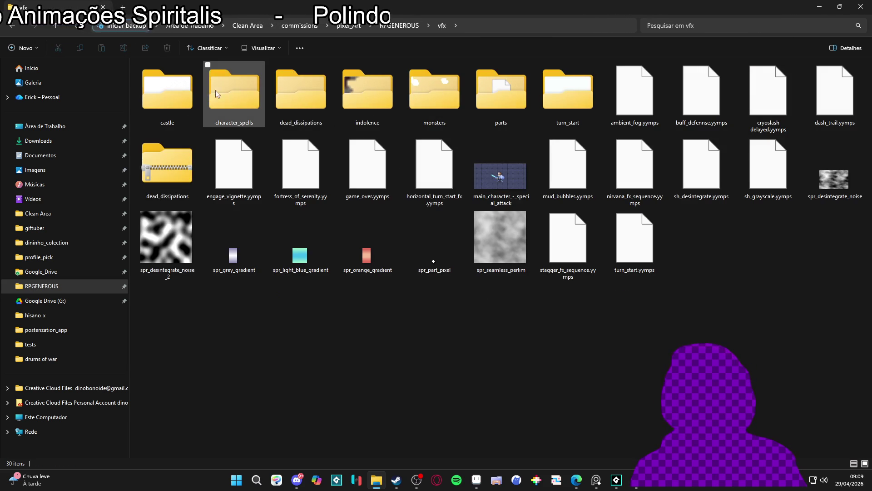
double_click(245, 99)
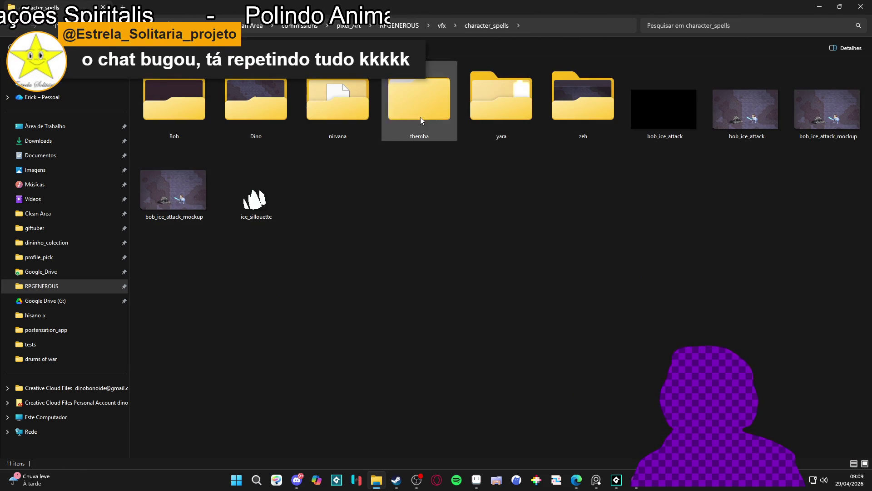
click(397, 109)
double_click(397, 108)
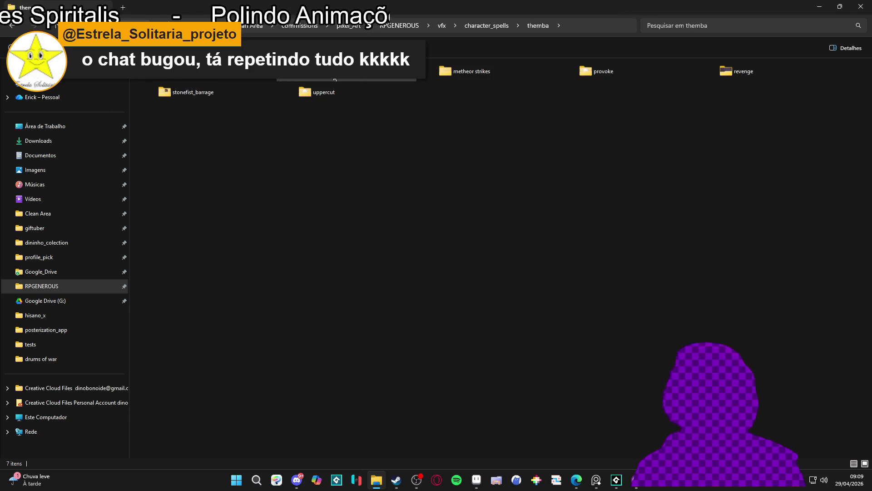
double_click(191, 71)
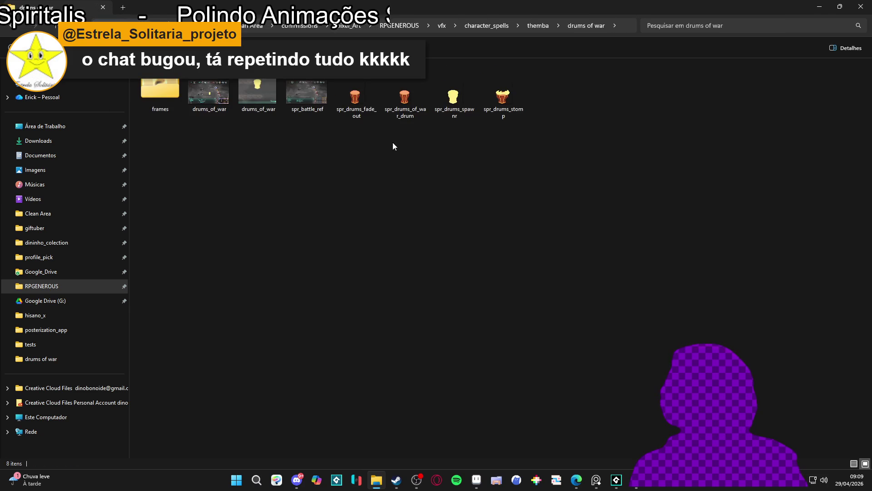
click(216, 102)
double_click(216, 101)
scroll(512, 208, up, 2)
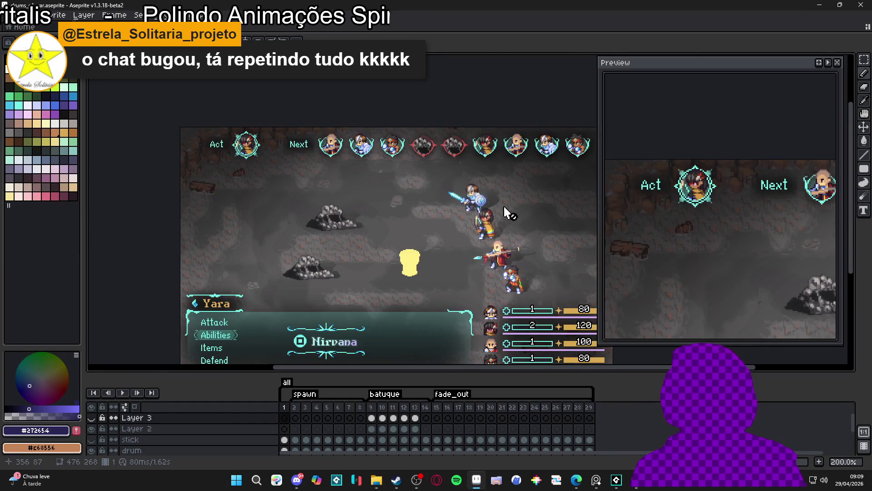
Step: Play the drums_of_war animation, stop on frame 9 and select Layer 3
click(123, 393)
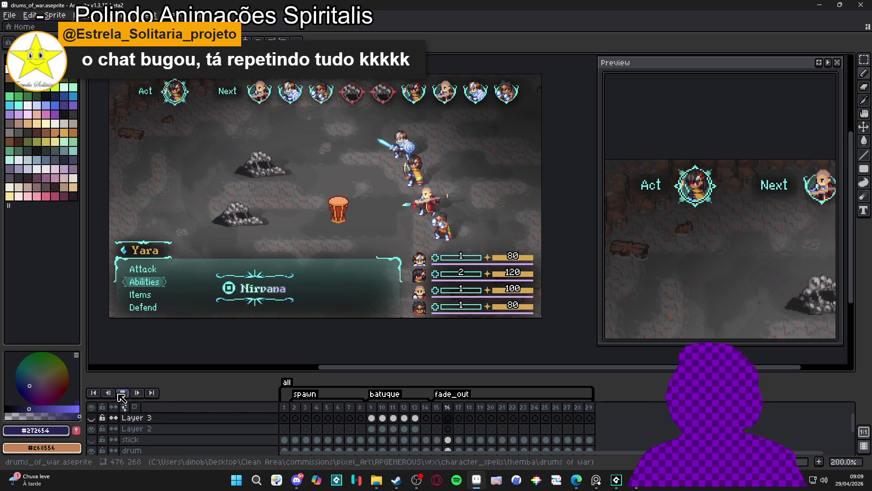
click(377, 414)
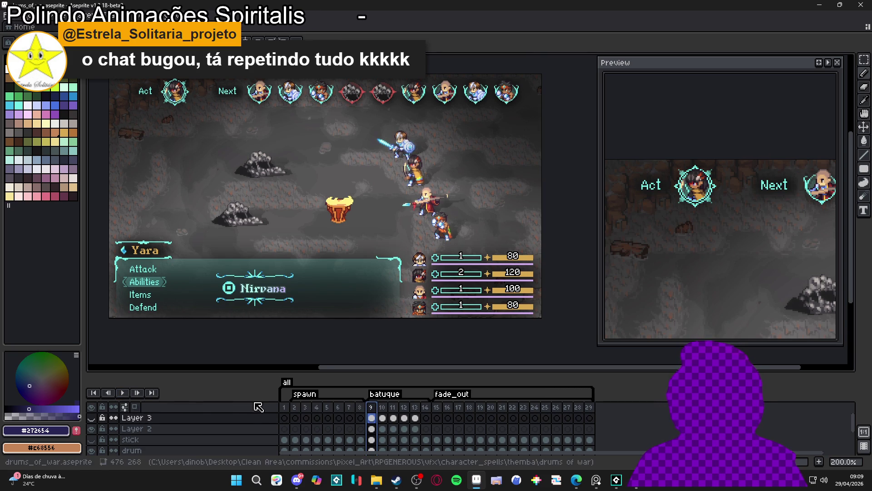
click(273, 419)
Step: Add a new Layer 5 above Layer 3 with Shift+N, undoing and re-adding it once
key(shift+n)
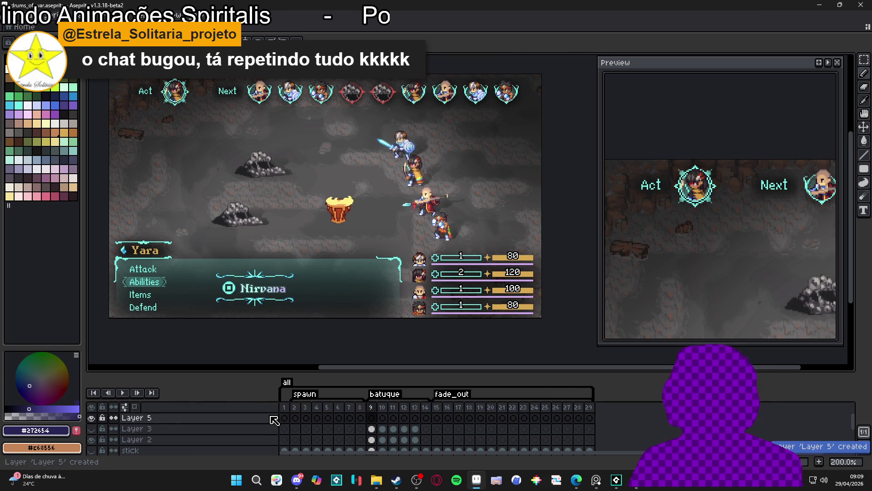
key(ctrl+z)
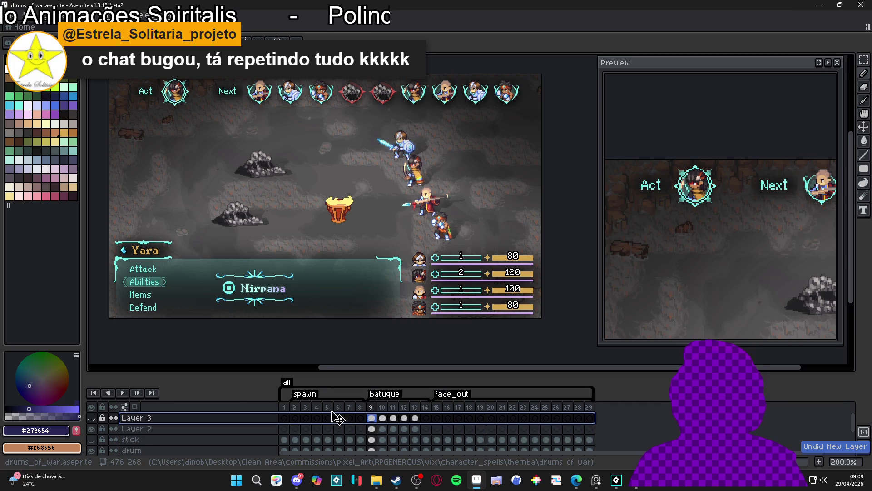
click(371, 419)
click(371, 419)
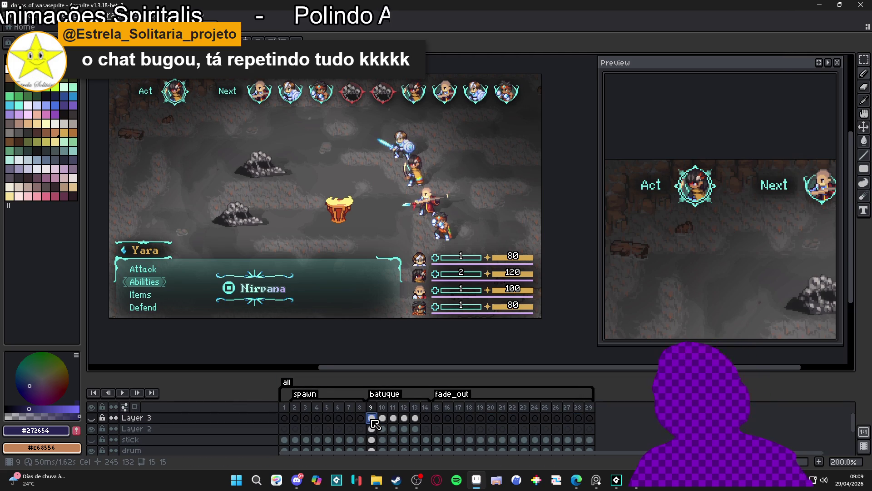
key(shift+n)
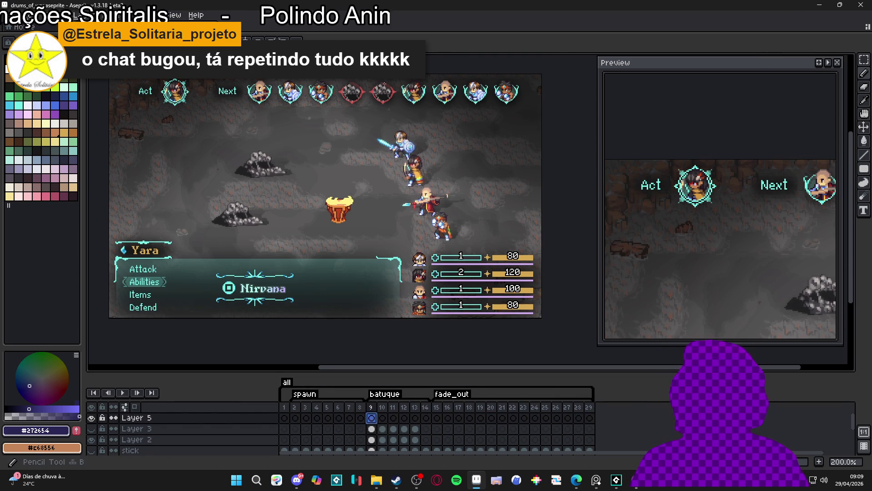
scroll(418, 177, up, 2)
scroll(416, 178, up, 2)
scroll(360, 169, down, 1)
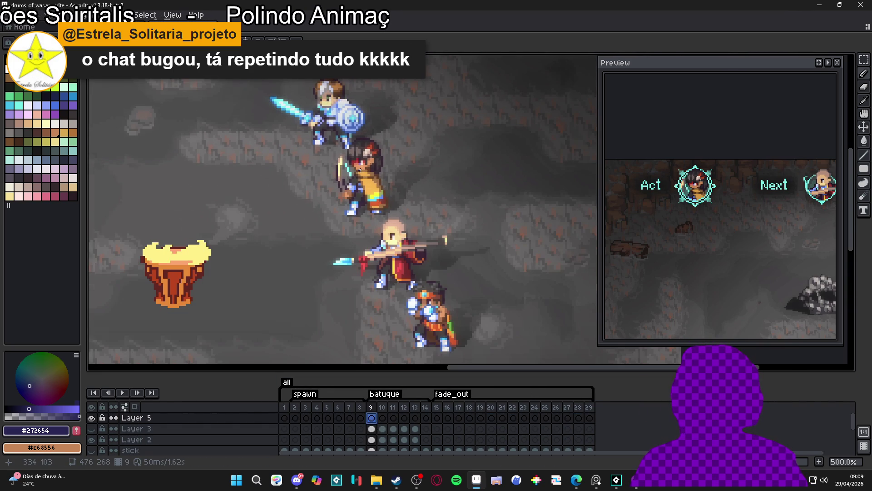
scroll(361, 175, down, 2)
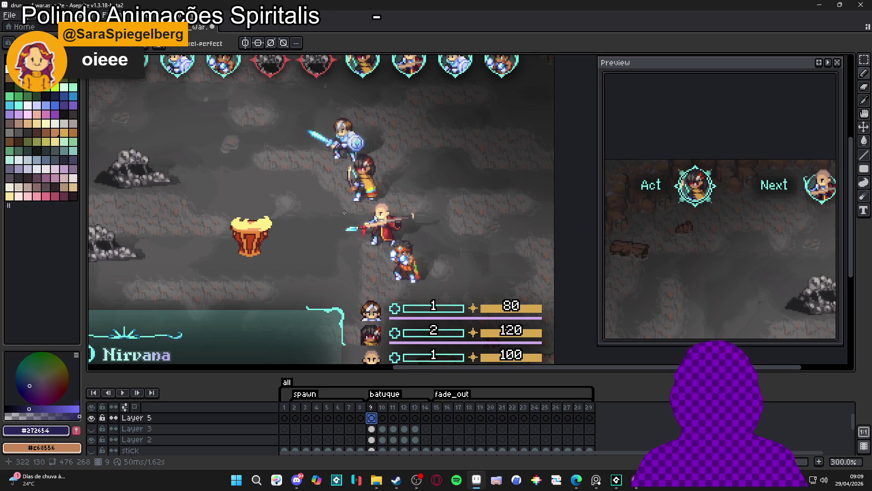
Step: Eyedrop the drum's pale yellow #fff089 and set a large pencil brush
click(417, 484)
click(417, 484)
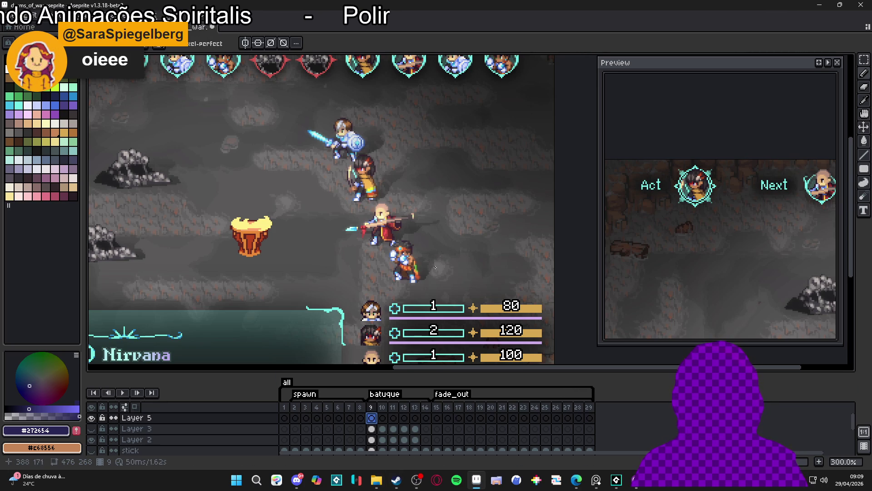
scroll(373, 184, up, 1)
drag(359, 177, 366, 191)
scroll(370, 193, up, 2)
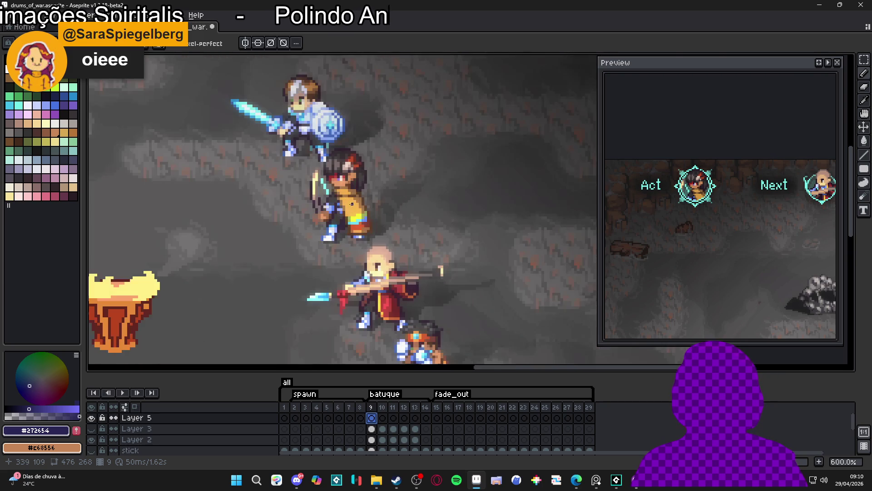
alt+click(159, 286)
key(plus)
key(plus)
key(plus)
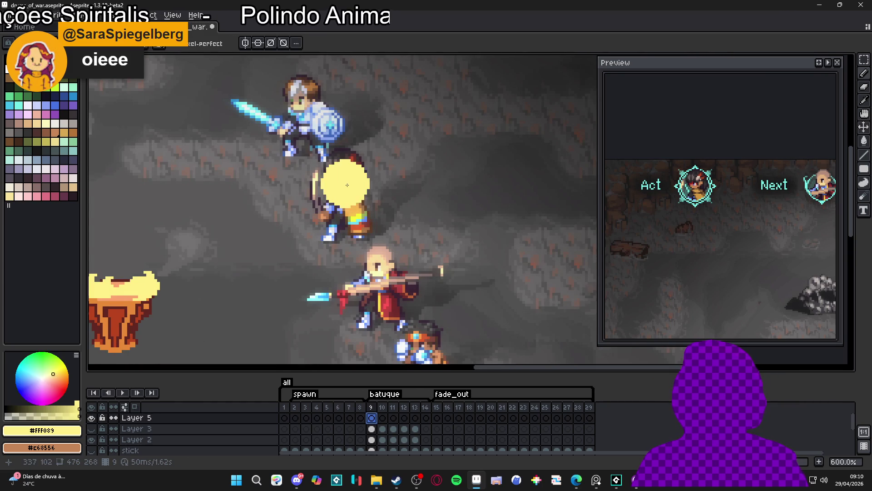
key(minus)
key(minus)
key(minus)
scroll(343, 200, down, 1)
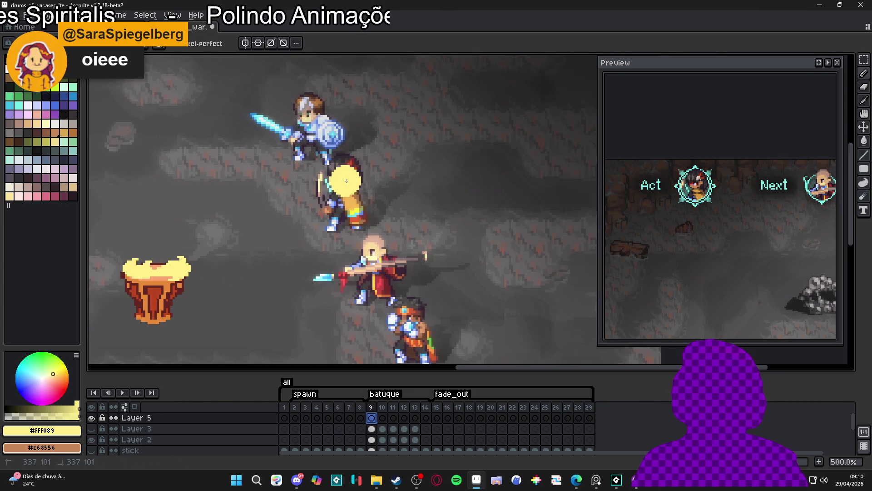
Step: Paint a tall yellow flash oval over the second hero on frame 9, then deselect
shift+click(347, 208)
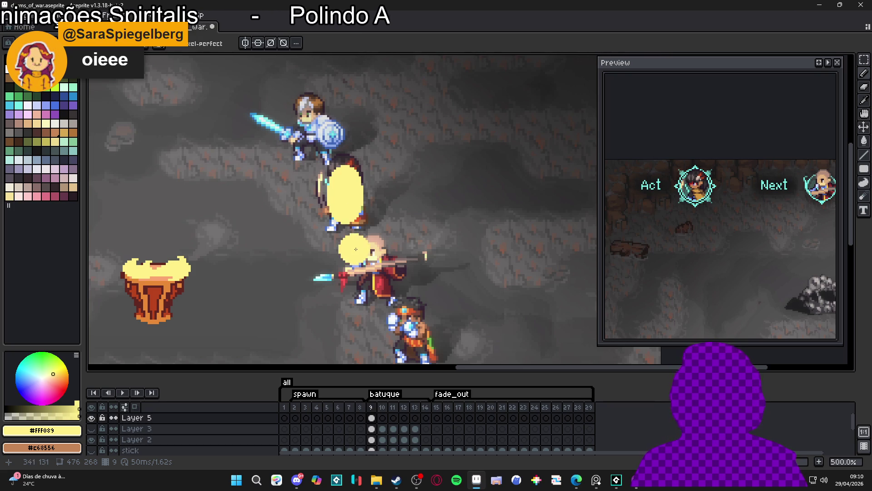
scroll(345, 195, up, 1)
mouse_move(345, 182)
mouse_down()
mouse_move(348, 170)
mouse_move(347, 222)
mouse_up()
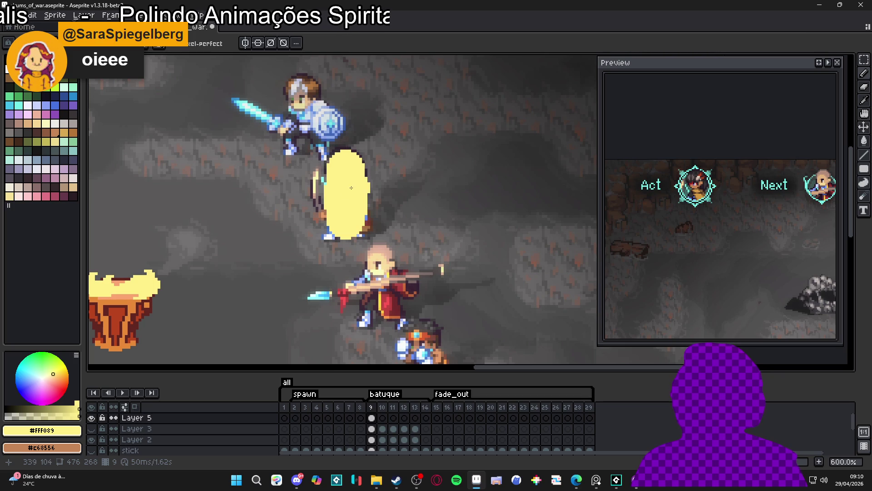
drag(349, 187, 349, 184)
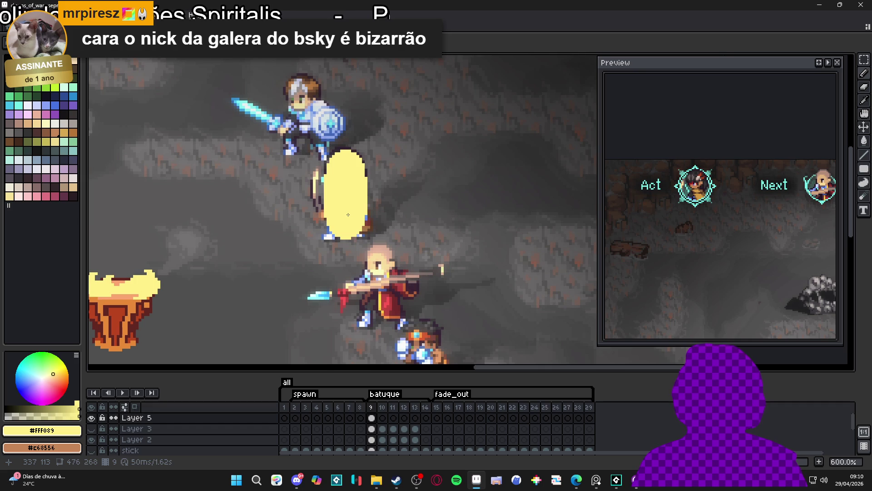
click(348, 214)
key(ctrl+d)
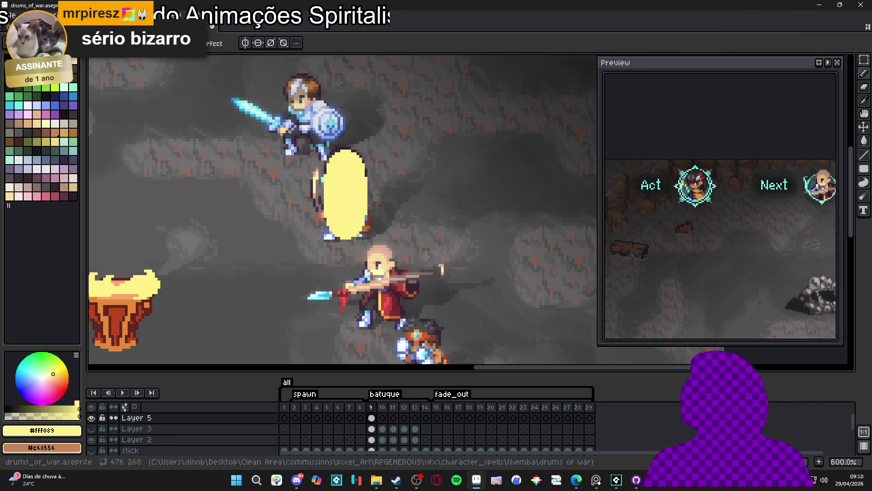
click(820, 64)
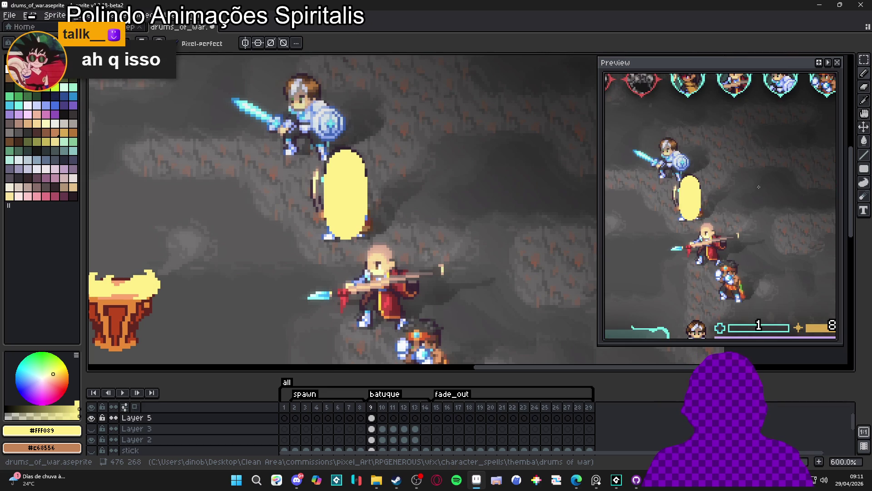
Step: Pick white and bucket-fill the yellow flash oval on frame 9
mouse_move(745, 245)
mouse_down()
mouse_move(734, 246)
mouse_move(742, 243)
mouse_up()
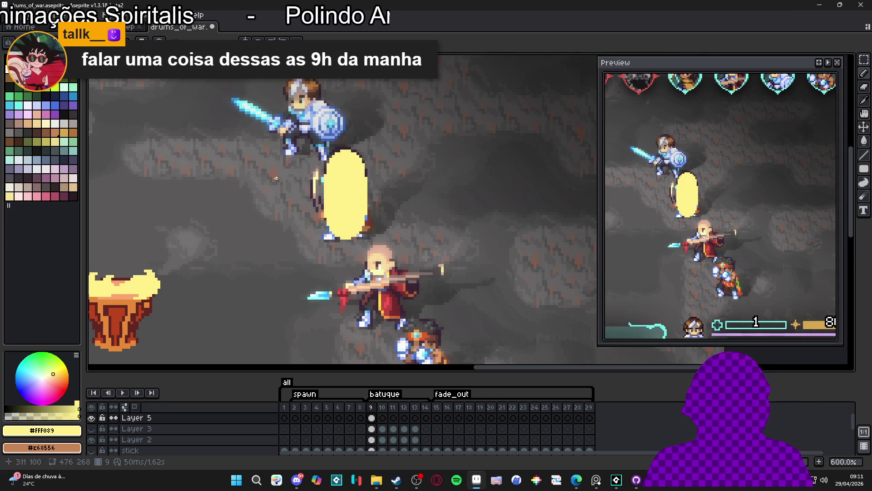
alt+click(105, 121)
click(334, 189)
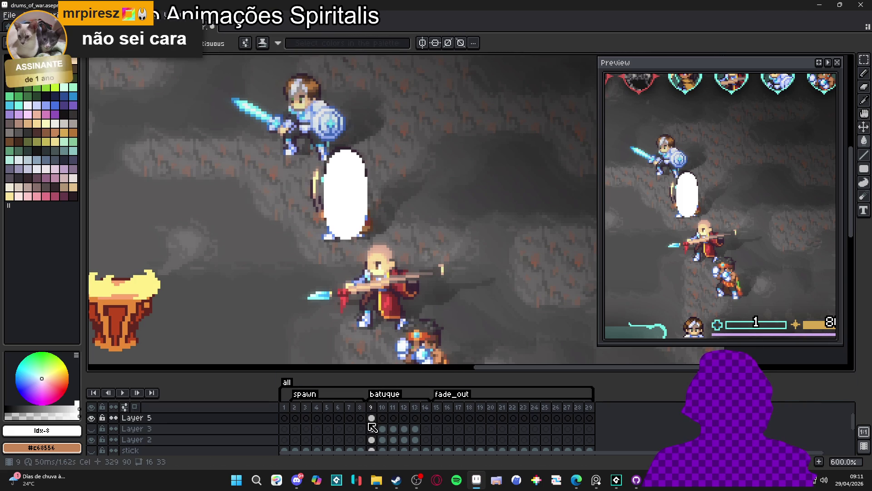
scroll(370, 285, down, 3)
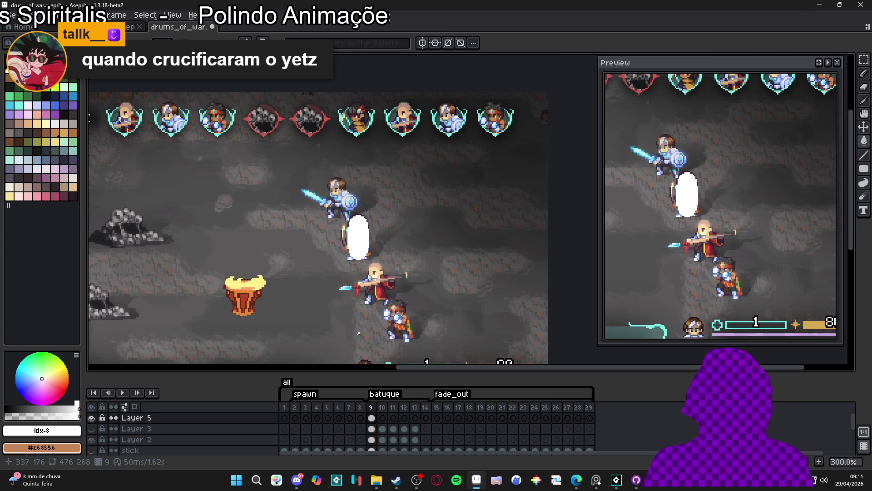
Step: Hide the background layer, enable onion skin, and compare frames 9 and 10
scroll(113, 428, down, 3)
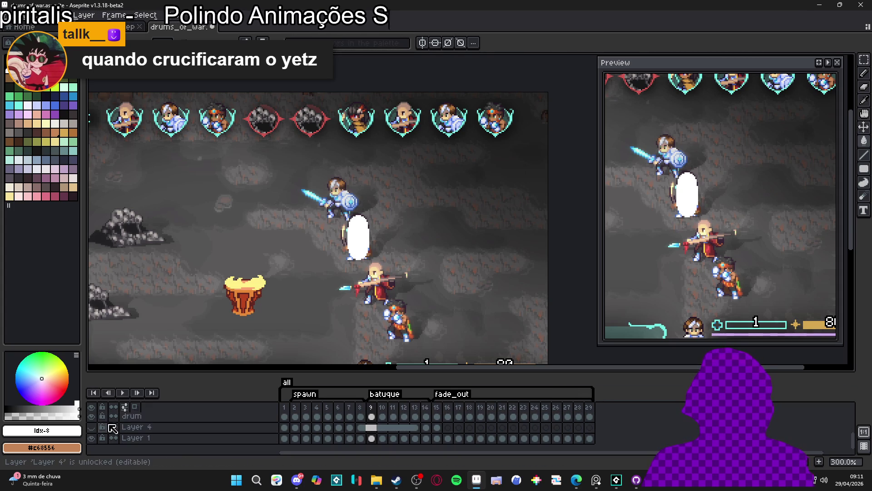
click(91, 437)
scroll(362, 234, up, 1)
scroll(398, 439, up, 3)
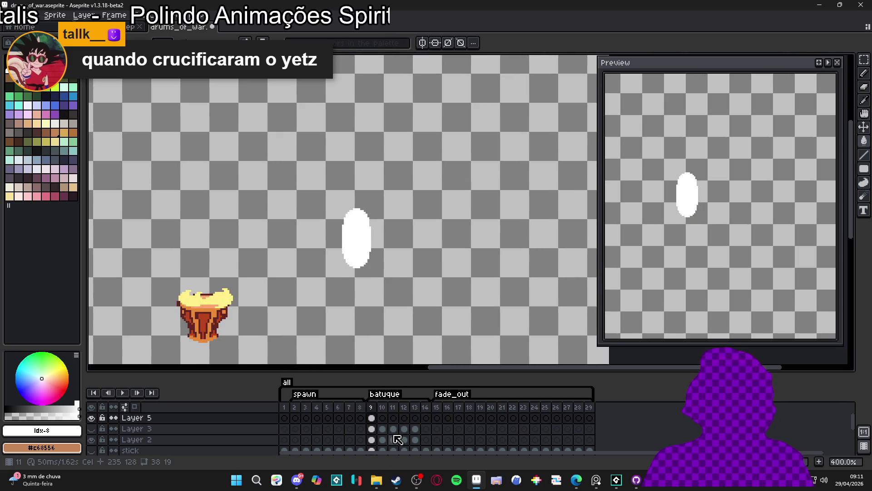
click(382, 417)
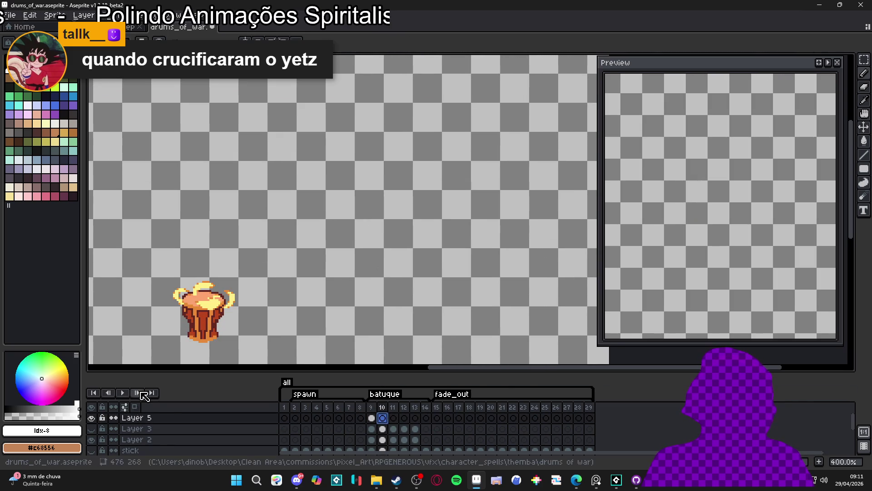
click(135, 407)
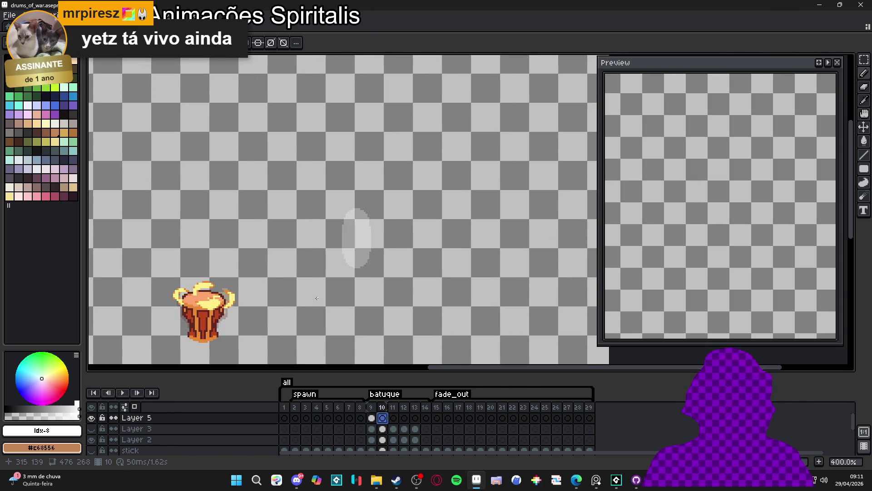
scroll(367, 224, up, 2)
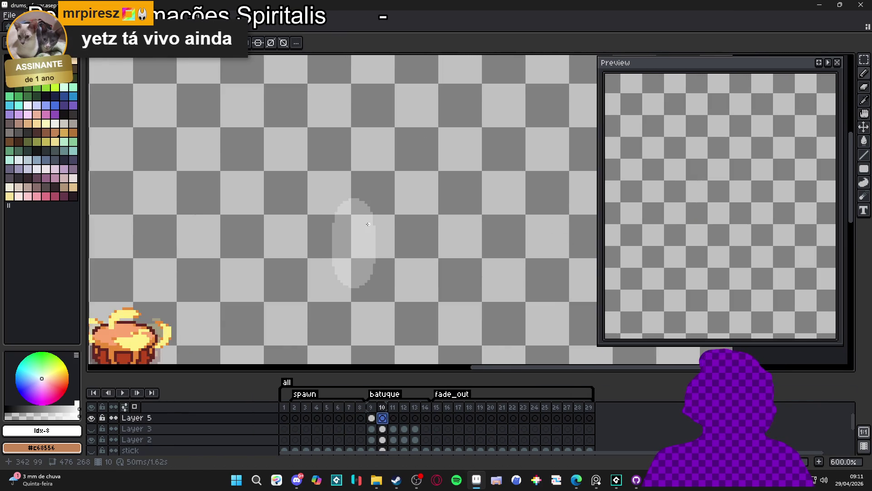
scroll(367, 223, up, 1)
click(373, 418)
click(382, 418)
click(370, 420)
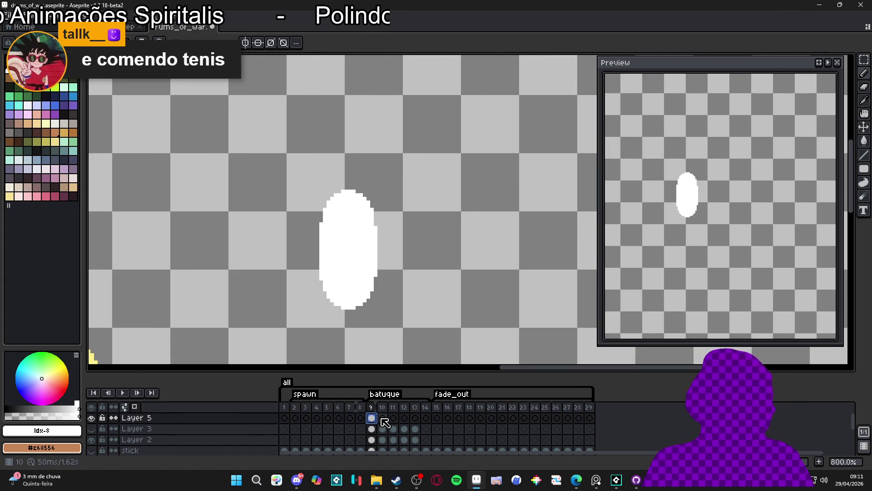
scroll(386, 421, down, 3)
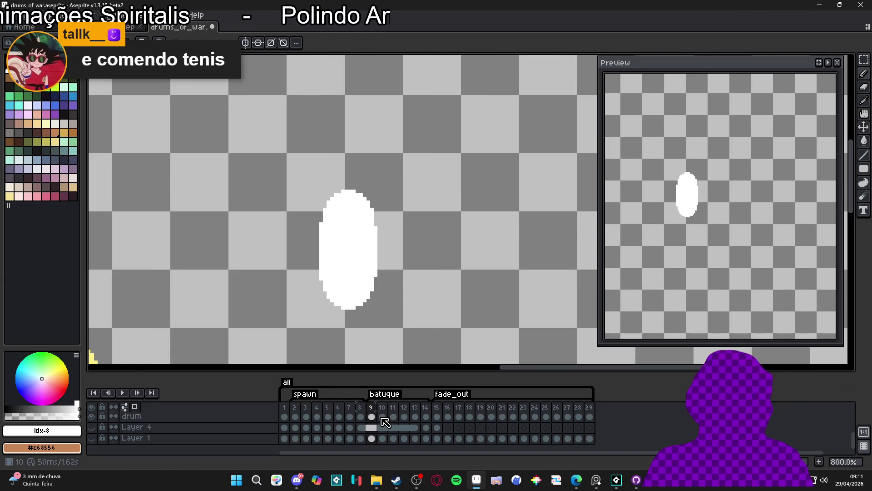
Step: Pick pale yellow #fff089 and show frame 10 with the background layer hidden
click(92, 437)
scroll(391, 430, up, 3)
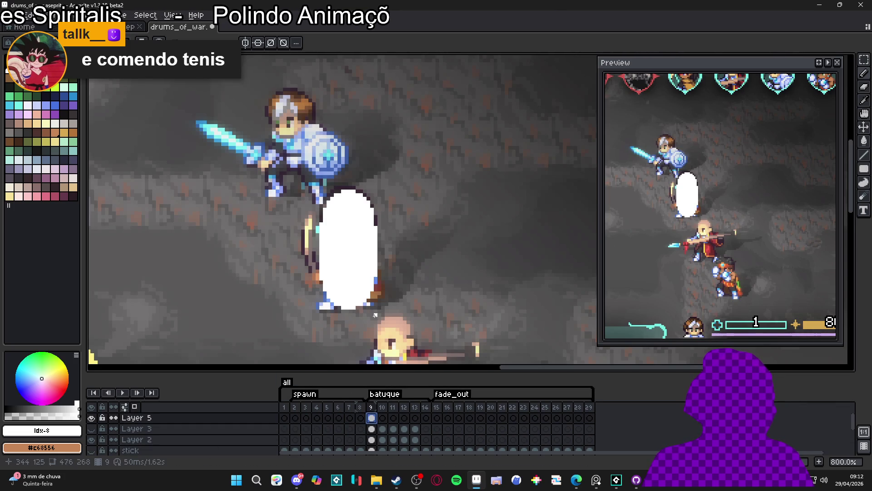
scroll(263, 331, down, 4)
scroll(262, 331, up, 2)
alt+click(263, 331)
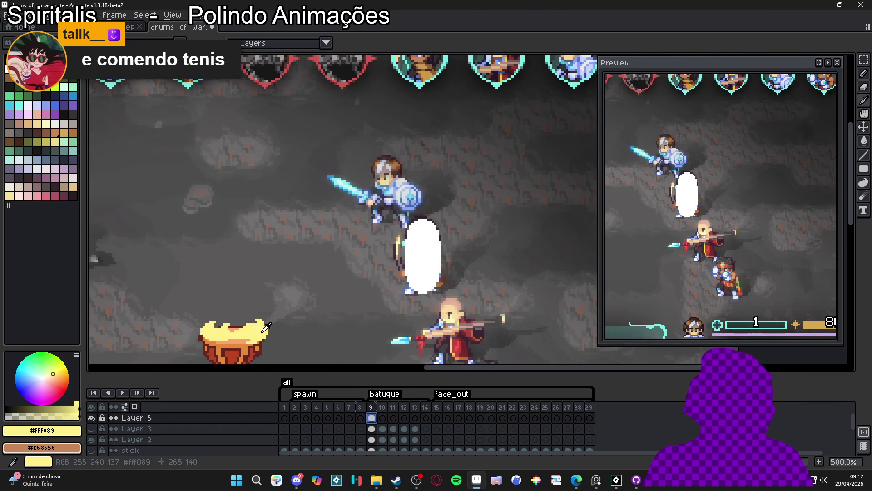
click(382, 420)
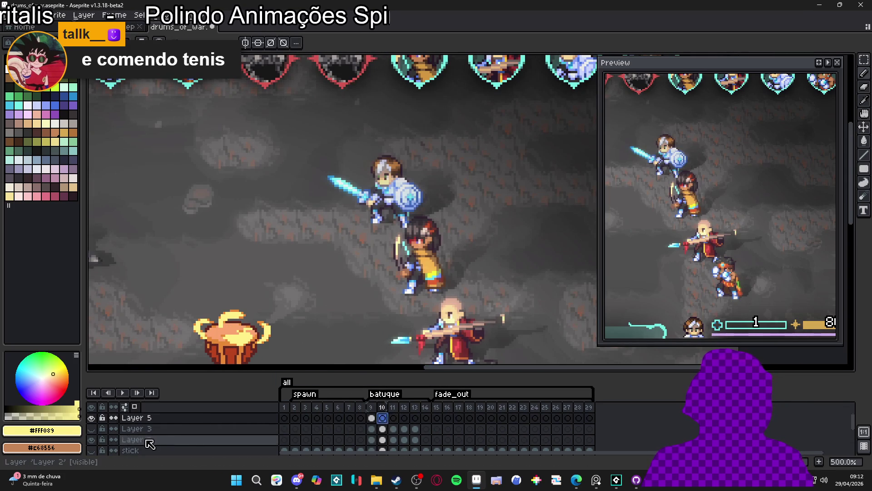
scroll(382, 427, down, 3)
click(92, 437)
scroll(398, 251, up, 4)
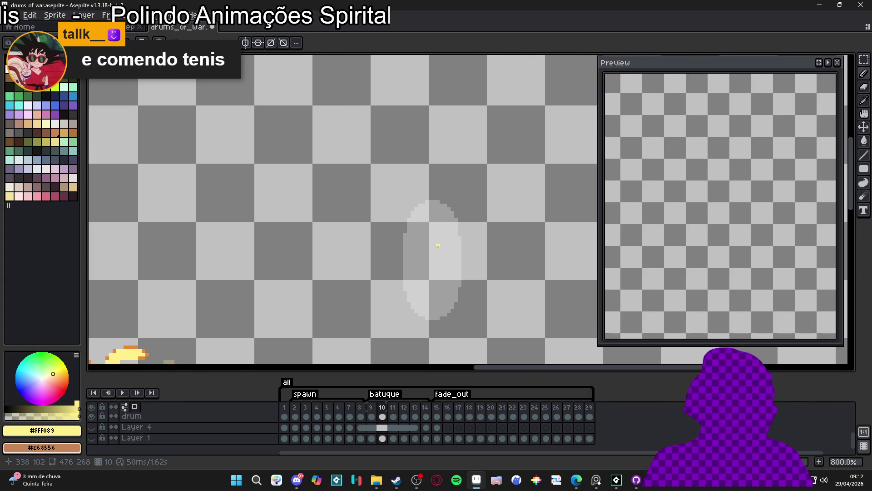
Step: Draw the yellow crescent's upper arc and lower hook over the faded oval, trimming its right tip
mouse_move(417, 179)
mouse_down()
mouse_move(437, 190)
mouse_move(429, 186)
mouse_move(427, 207)
mouse_move(438, 195)
mouse_move(423, 215)
mouse_move(435, 206)
mouse_up()
key(ctrl+z)
key(ctrl+z)
key(ctrl+z)
key(ctrl+z)
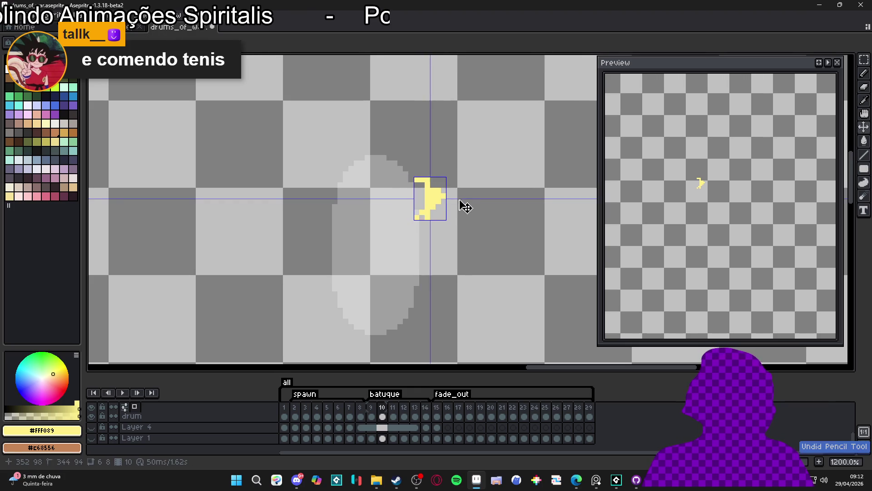
key(ctrl+z)
mouse_move(416, 173)
mouse_down()
mouse_move(471, 206)
mouse_move(450, 196)
mouse_move(451, 209)
mouse_up()
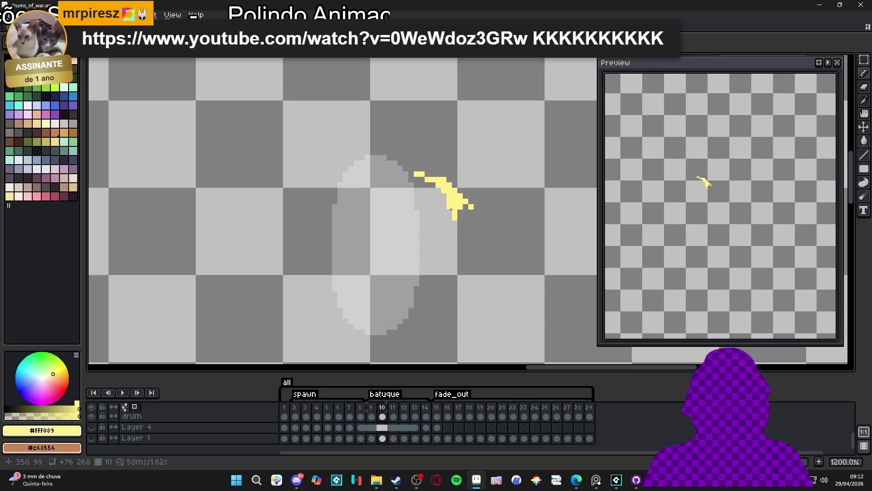
click(465, 211)
drag(452, 216, 409, 223)
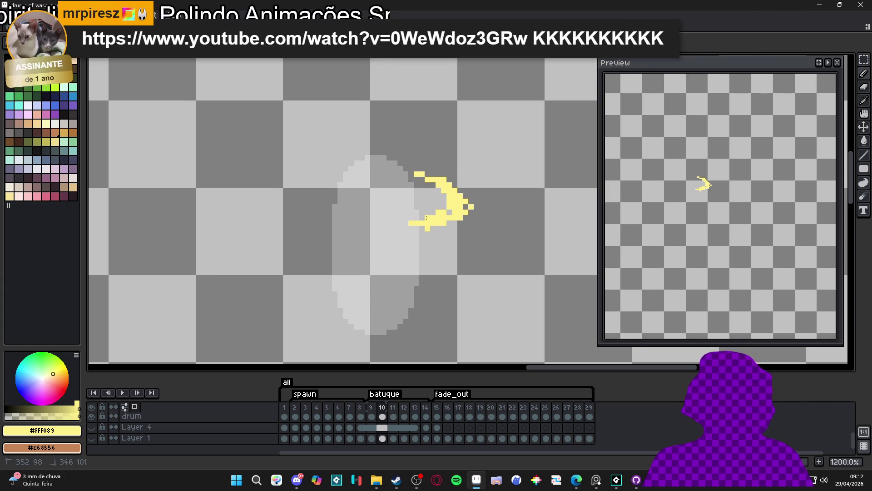
key(e)
mouse_move(474, 204)
mouse_down()
mouse_move(467, 214)
mouse_move(441, 193)
mouse_up()
key(b)
click(465, 222)
key(ctrl+z)
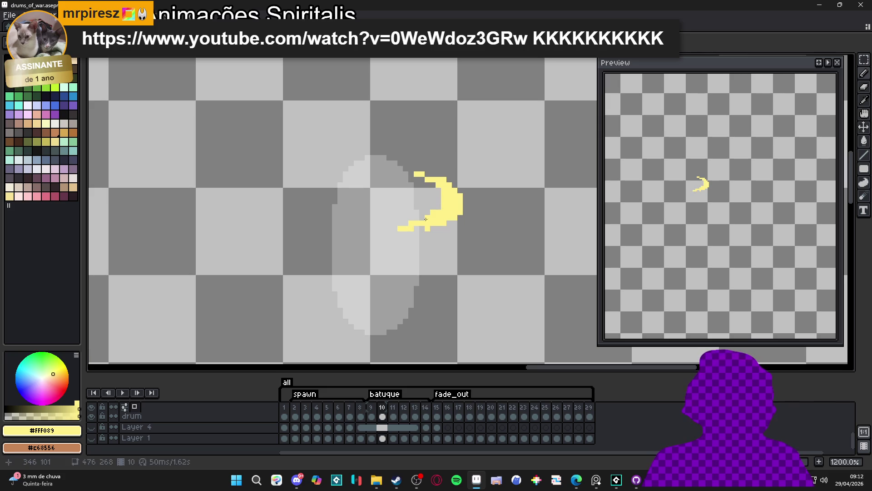
Step: Add a long yellow tail trailing down-left from the crescent and erase its ragged edges
mouse_move(427, 224)
mouse_down()
mouse_move(371, 245)
mouse_move(397, 241)
mouse_move(361, 244)
mouse_up()
mouse_move(445, 233)
mouse_down()
mouse_move(411, 236)
mouse_move(415, 245)
mouse_move(437, 243)
mouse_move(387, 245)
mouse_move(402, 223)
mouse_move(392, 231)
mouse_up()
key(e)
key(b)
key(e)
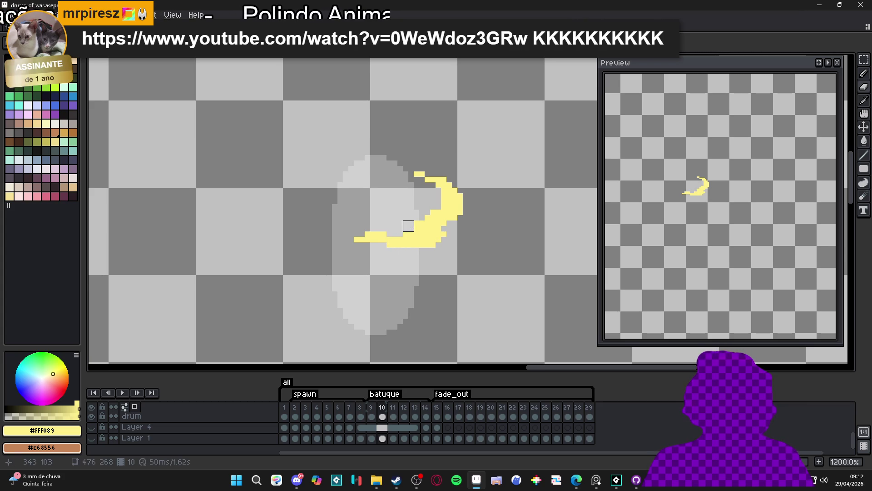
key(ctrl+z)
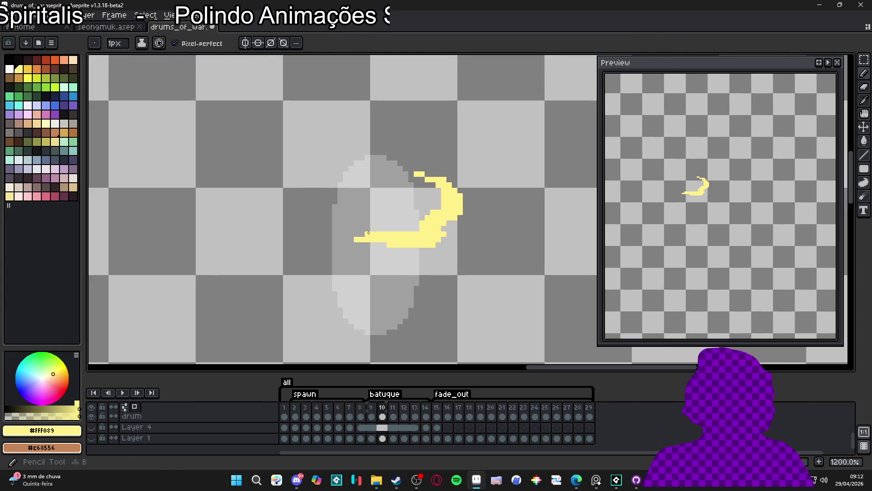
mouse_move(359, 242)
mouse_down()
mouse_move(444, 243)
mouse_move(405, 231)
mouse_up()
key(b)
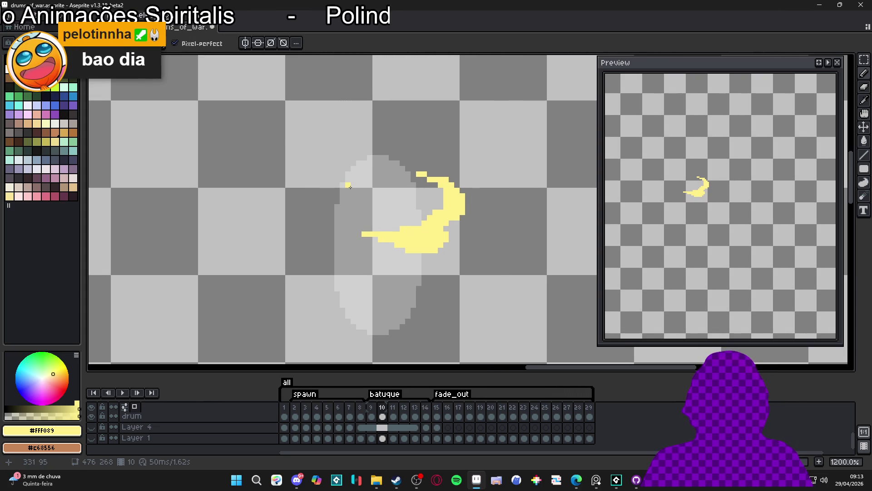
Step: Draw a smaller chevron-shaped yellow arc to the left of the crescent
drag(349, 219, 310, 226)
key(ctrl+z)
mouse_move(361, 277)
mouse_down()
mouse_move(309, 262)
mouse_move(321, 229)
mouse_move(340, 227)
mouse_move(303, 253)
mouse_move(301, 269)
mouse_up()
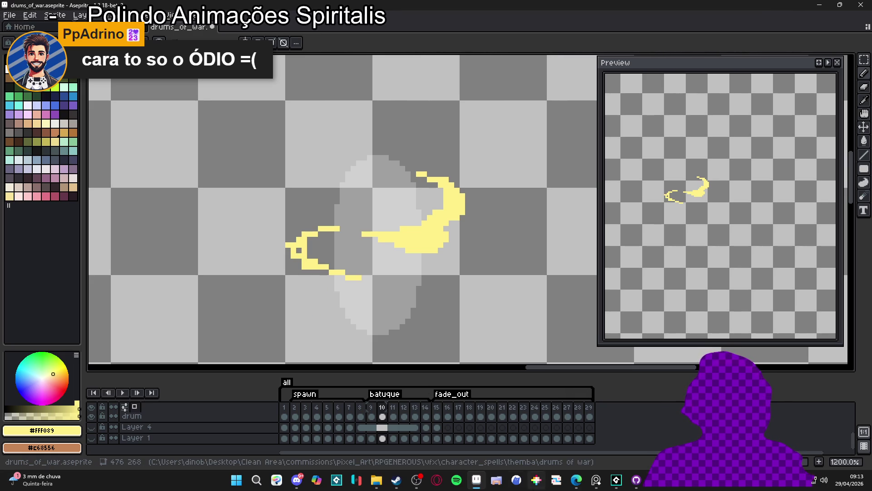
click(416, 479)
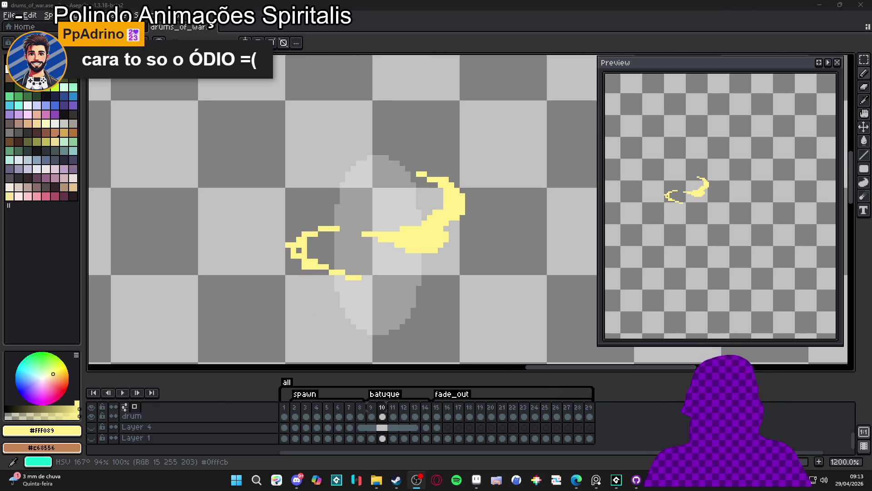
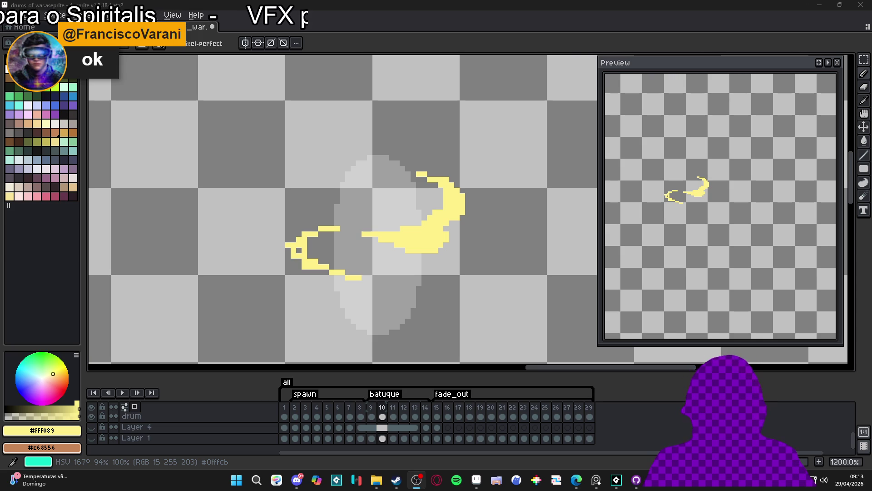
Step: Patch the missing pixels in the left pale-yellow swirl and add a third swoosh above it
click(288, 228)
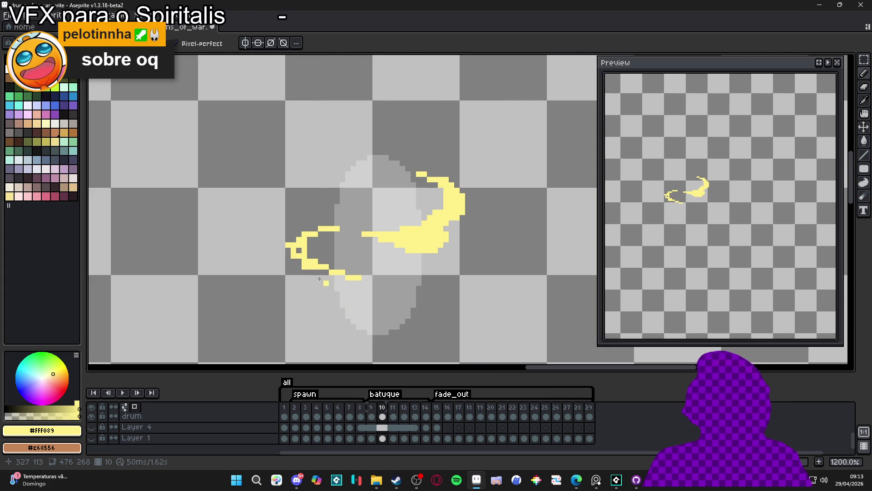
mouse_move(304, 247)
mouse_down()
mouse_move(324, 236)
mouse_move(319, 255)
mouse_move(335, 270)
mouse_move(394, 277)
mouse_up()
click(326, 265)
click(311, 256)
click(311, 271)
mouse_move(354, 174)
mouse_down()
mouse_move(302, 196)
mouse_move(340, 188)
mouse_move(318, 200)
mouse_move(341, 205)
mouse_move(336, 196)
mouse_up()
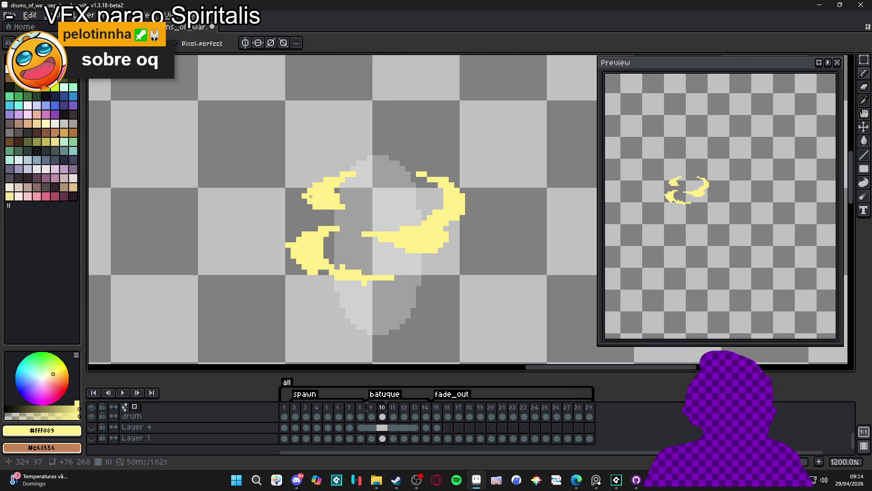
Step: Erase a stray bit of the upper-left blob and extend its bottom edge rightward
key(e)
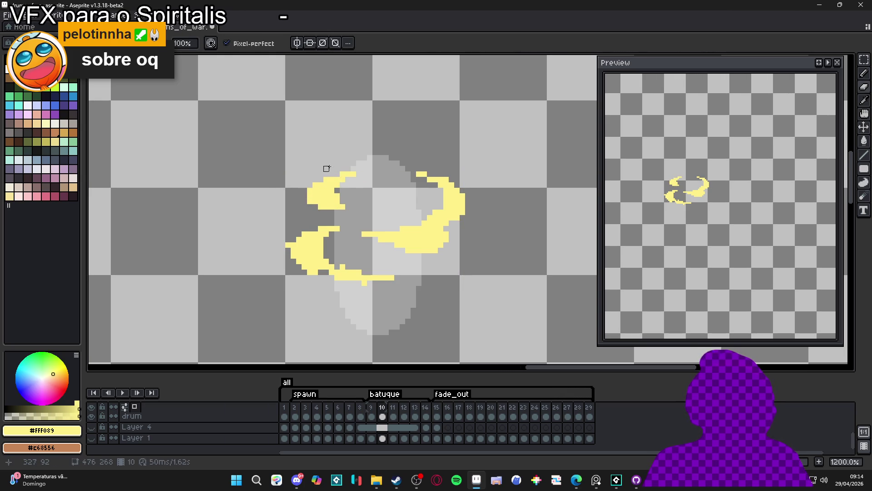
click(337, 185)
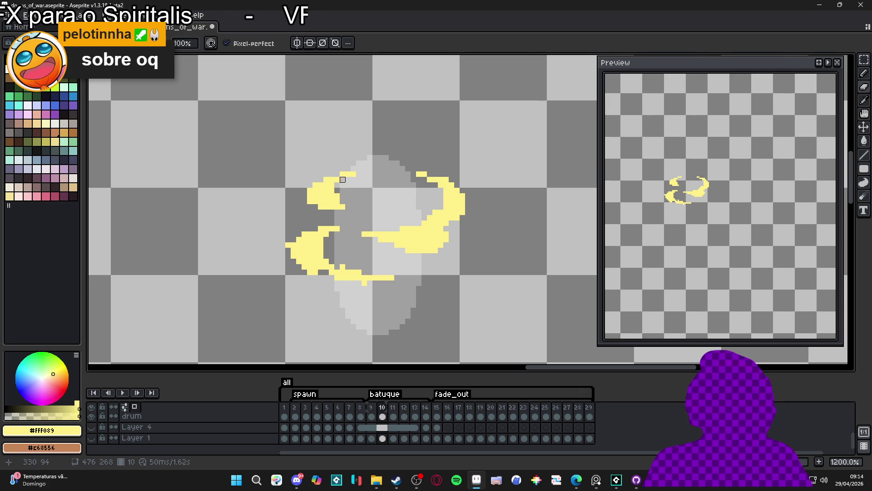
key(e)
key(b)
drag(326, 212, 358, 207)
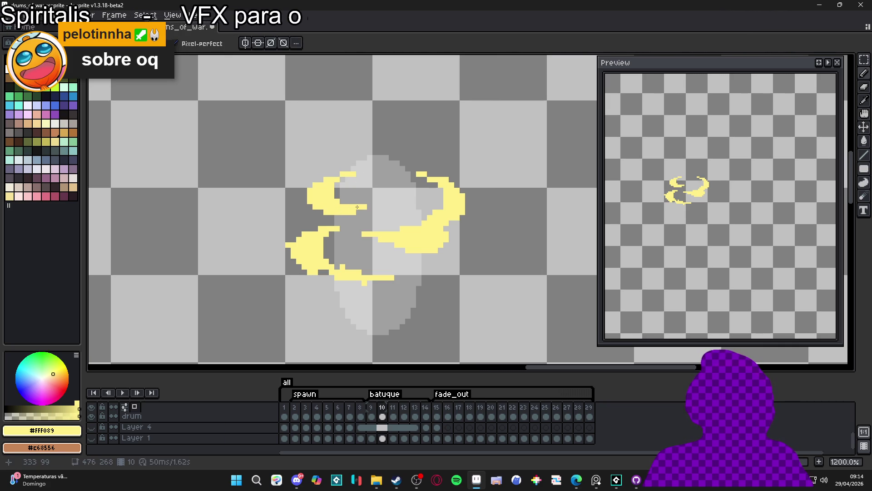
key(b)
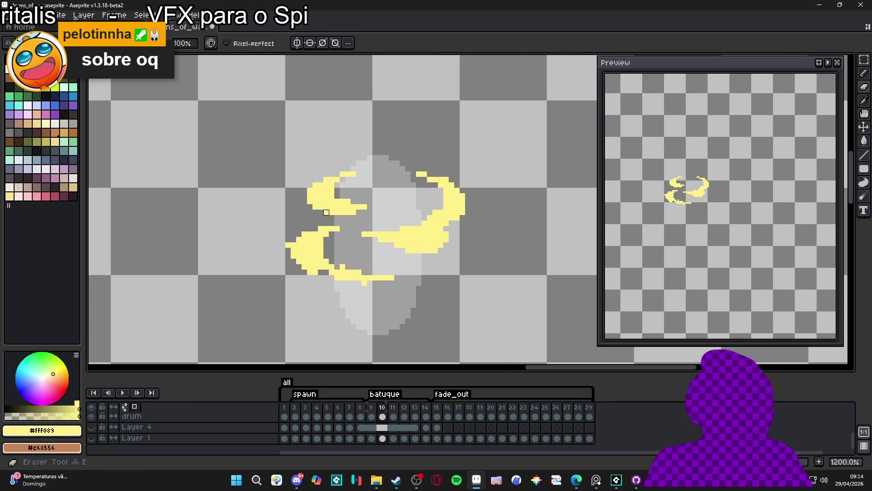
Step: Paint a row of yellow pixels along the bottom of the lower swirl
scroll(346, 217, down, 3)
scroll(346, 218, down, 2)
scroll(376, 245, up, 3)
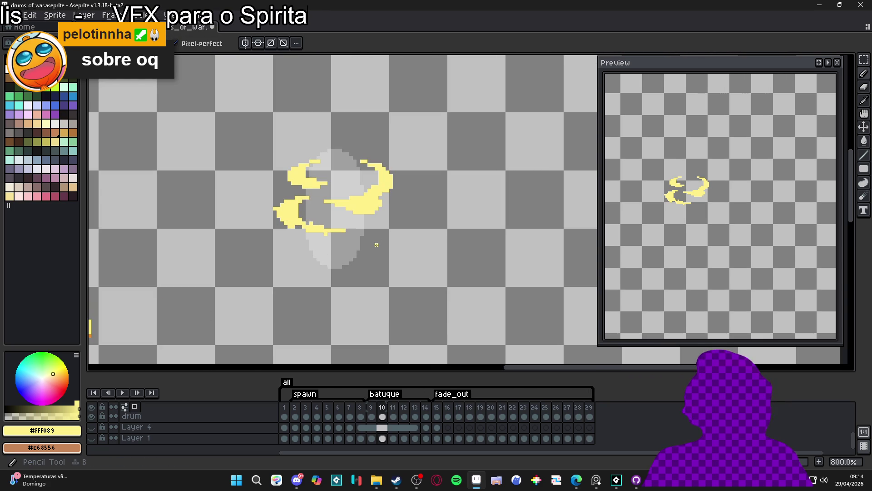
scroll(345, 241, up, 3)
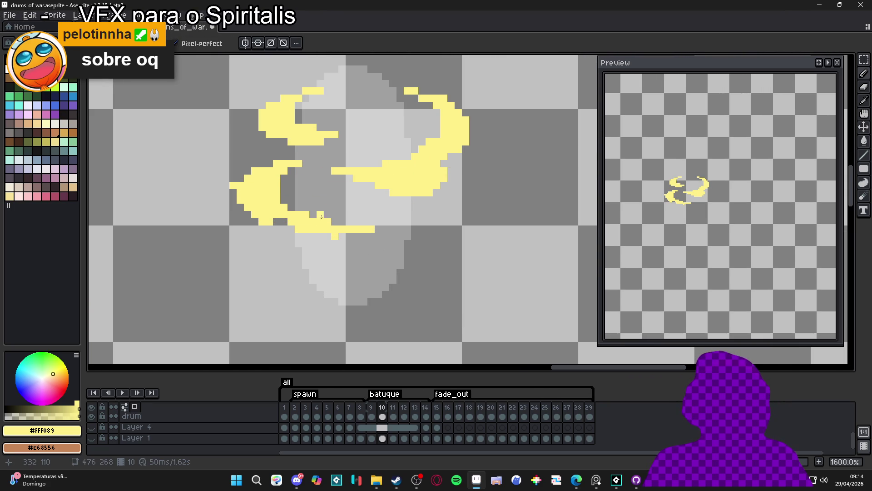
click(328, 235)
mouse_move(339, 236)
mouse_down()
mouse_move(350, 236)
mouse_move(304, 235)
mouse_up()
click(354, 236)
key(e)
key(b)
Step: Fill out the left side and bottom rows of the lower-left swirl
click(240, 207)
click(233, 192)
click(233, 200)
click(241, 214)
click(233, 208)
click(255, 222)
click(248, 222)
click(277, 222)
Step: Trail a thin yellow tail rightward beneath the drum under the lower swirl
drag(308, 236, 345, 235)
key(e)
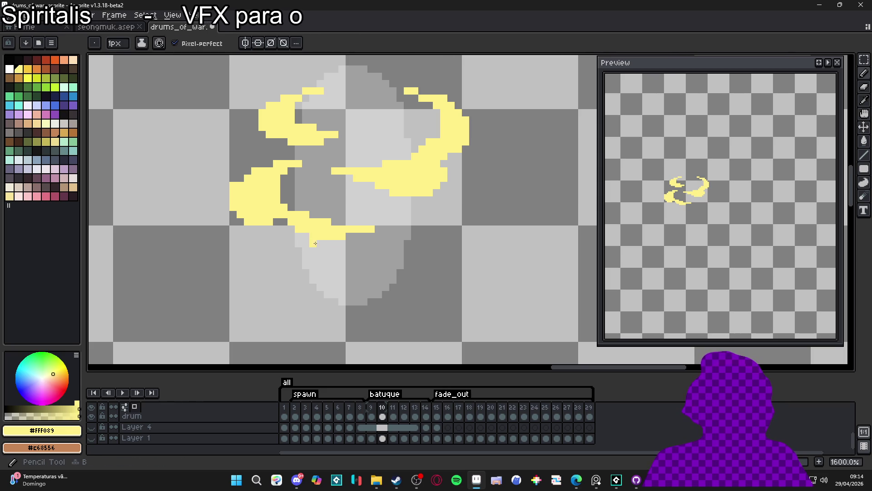
scroll(309, 239, down, 3)
scroll(372, 250, up, 1)
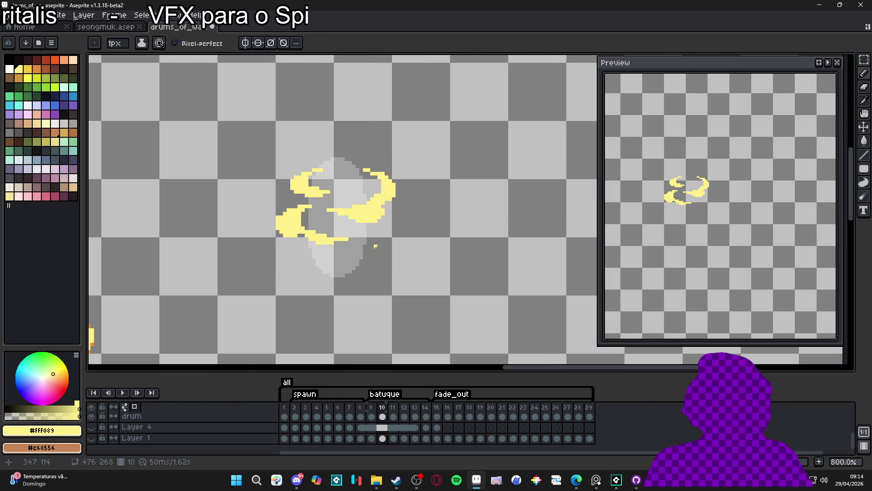
scroll(368, 200, up, 2)
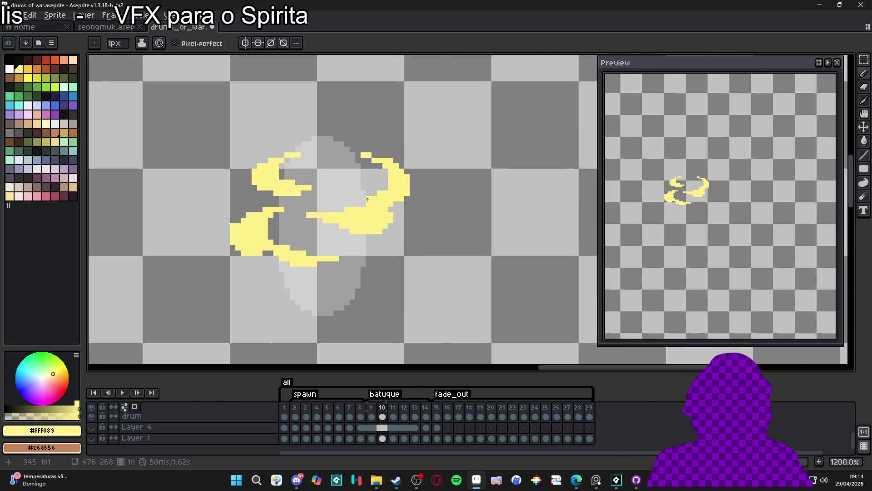
mouse_move(368, 199)
mouse_down()
mouse_move(376, 189)
mouse_move(394, 202)
mouse_up()
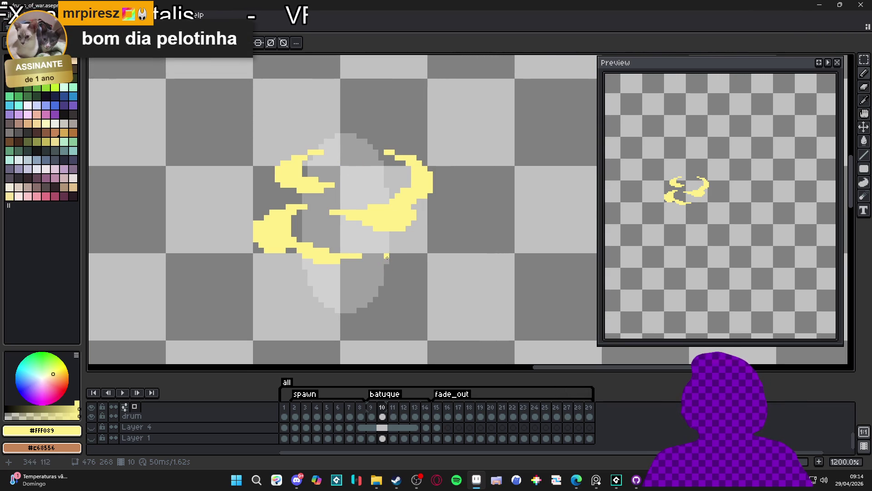
Step: Draw a short hooked yellow stroke below the swirl and erase its stray right-edge pixels
mouse_move(381, 250)
mouse_down()
mouse_move(420, 272)
mouse_move(386, 283)
mouse_move(420, 254)
mouse_move(425, 273)
mouse_up()
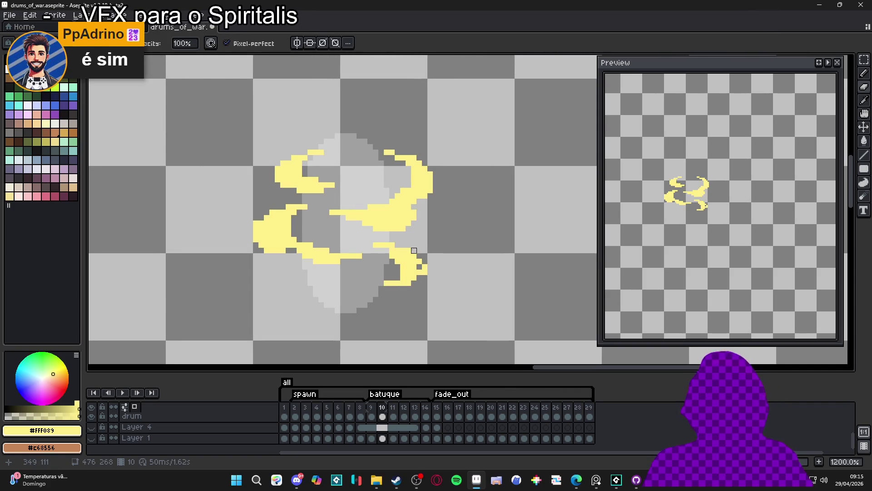
key(e)
mouse_move(419, 262)
mouse_down()
mouse_move(417, 275)
mouse_move(335, 288)
mouse_up()
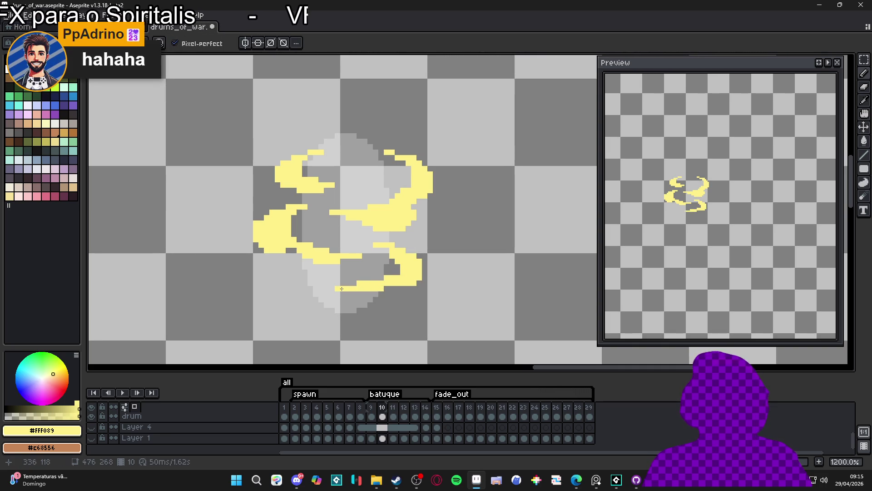
mouse_move(397, 287)
mouse_down()
mouse_move(391, 260)
mouse_move(397, 269)
mouse_up()
Step: Add a short yellow tail curling down toward the lower left
key(e)
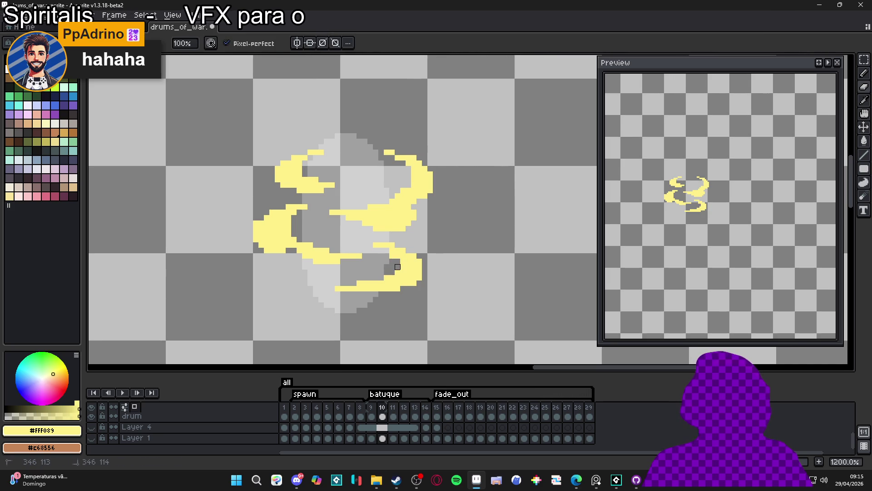
key(e)
key(b)
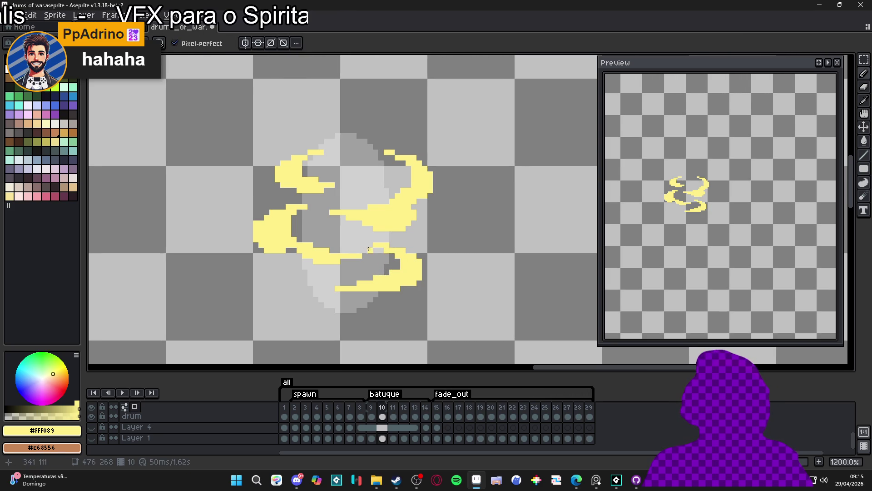
click(311, 275)
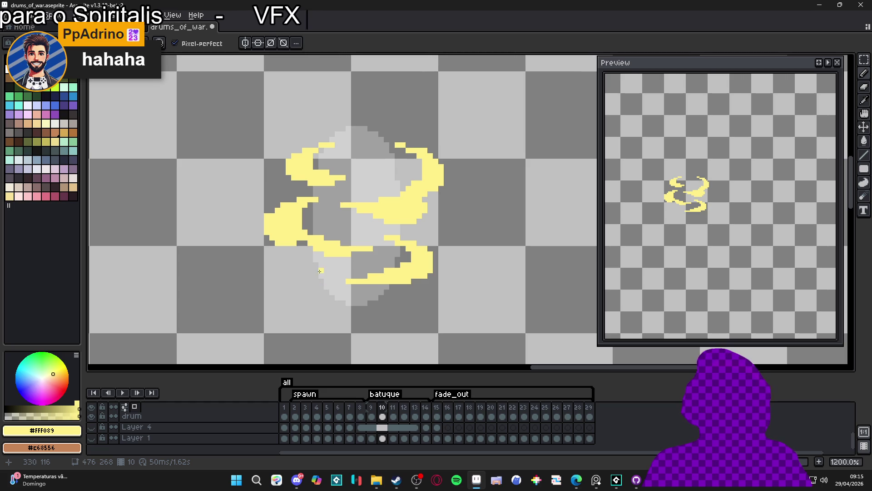
mouse_move(315, 276)
mouse_down()
mouse_move(301, 293)
mouse_move(325, 298)
mouse_move(316, 303)
mouse_up()
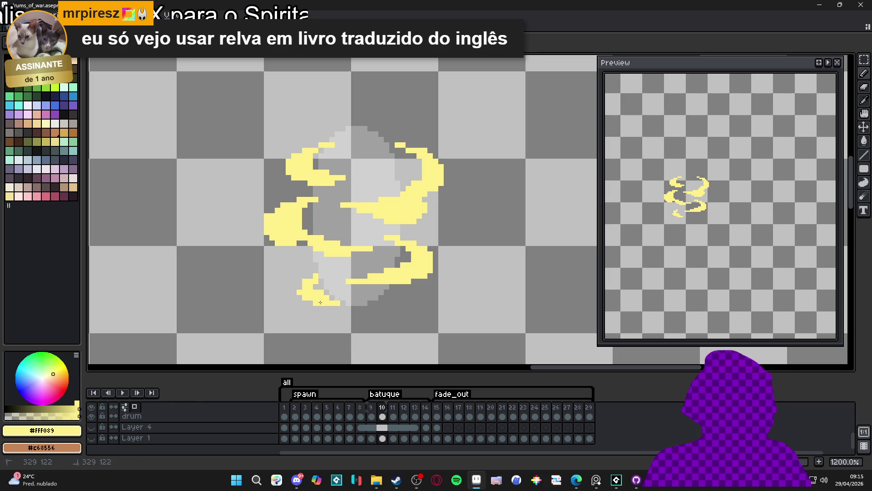
click(313, 277)
drag(318, 275, 293, 289)
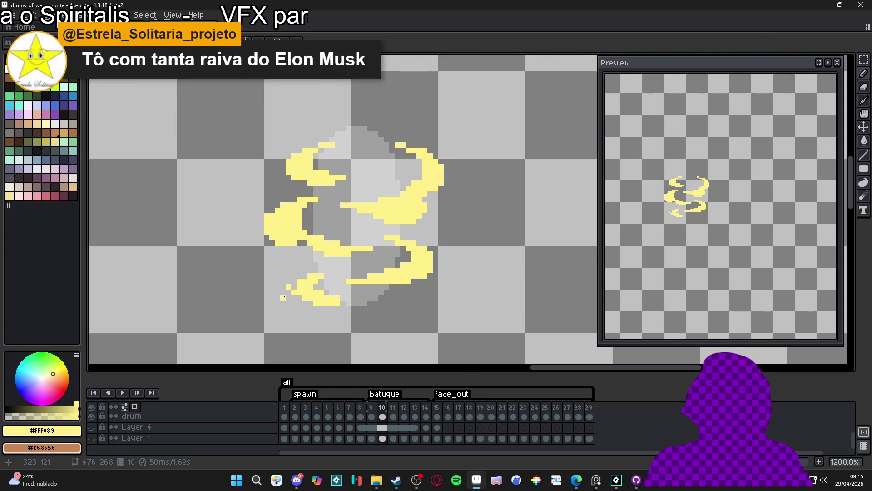
scroll(289, 293, up, 1)
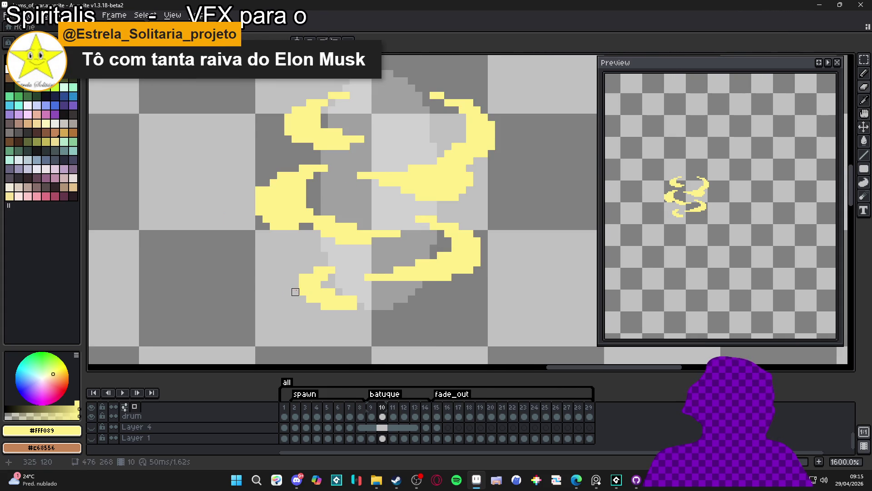
click(296, 291)
click(316, 305)
drag(317, 303, 380, 303)
key(ctrl+z)
click(346, 275)
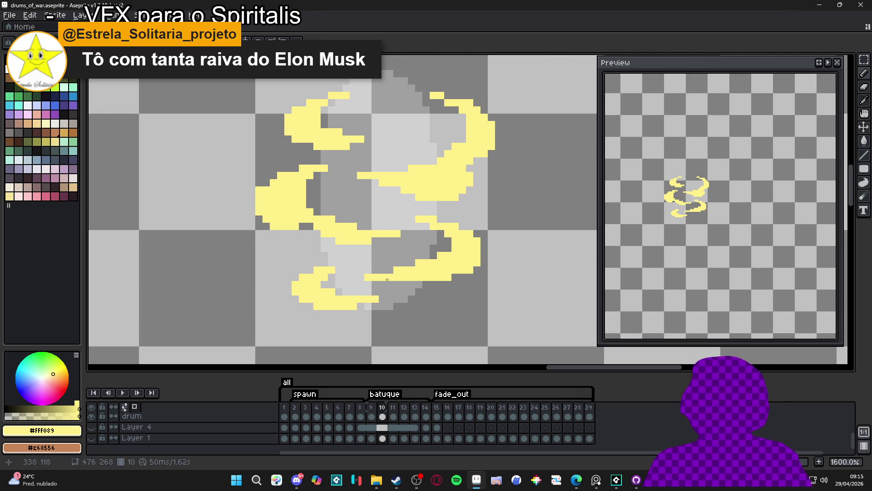
drag(447, 282, 411, 284)
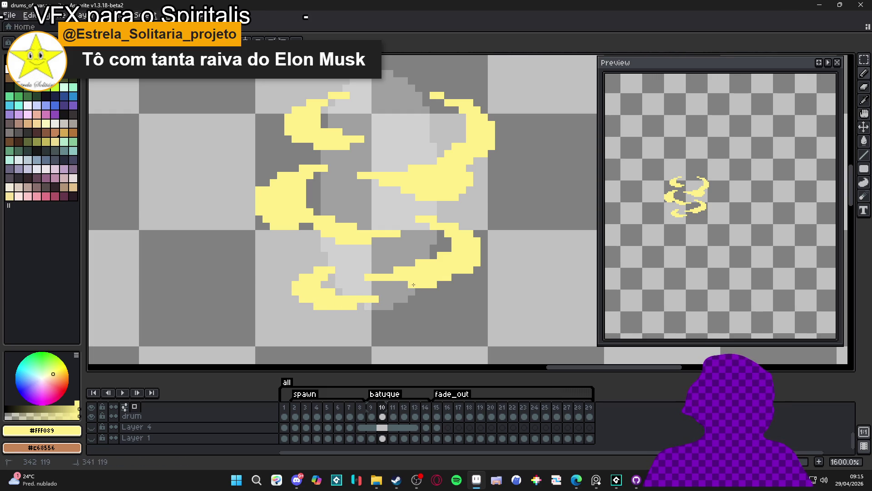
key(ctrl)
click(455, 282)
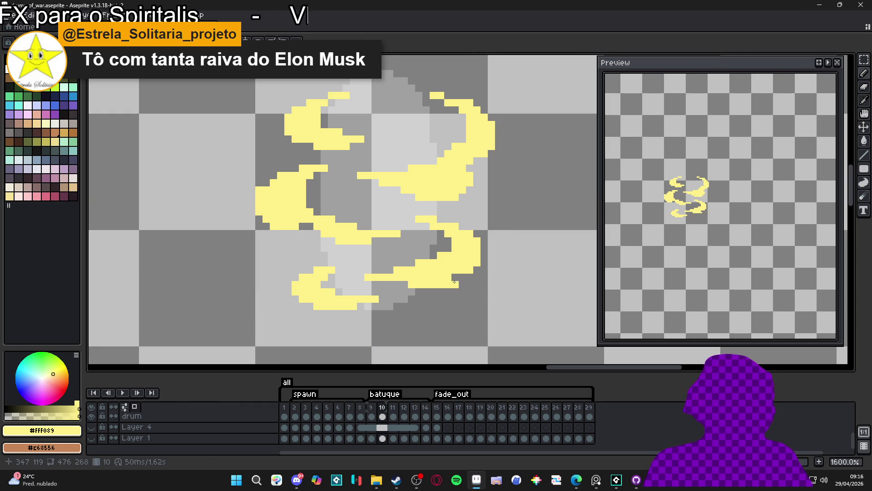
key(e)
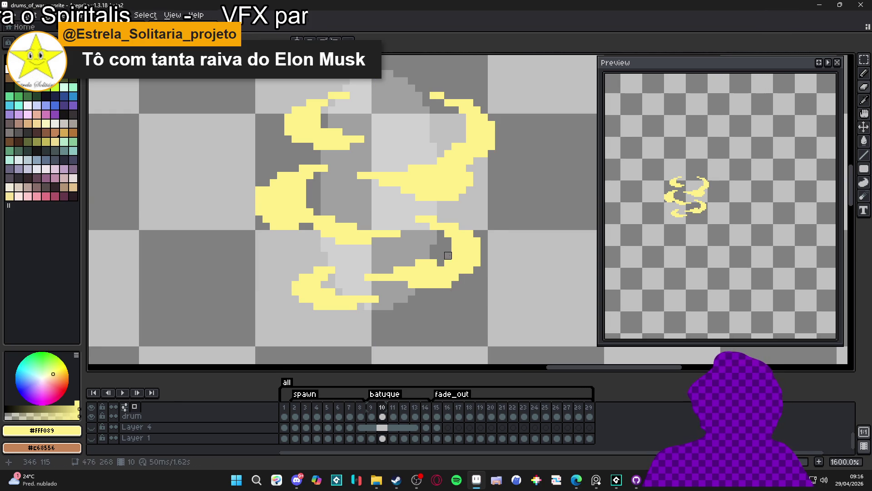
key(b)
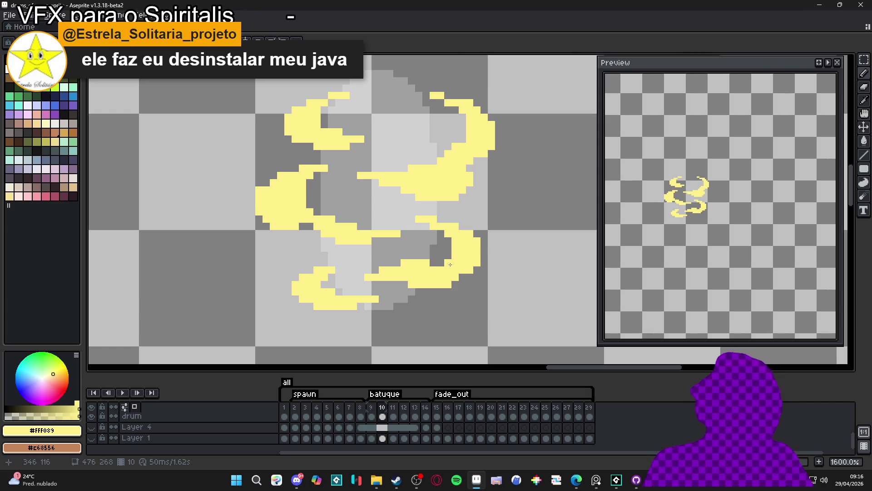
key(e)
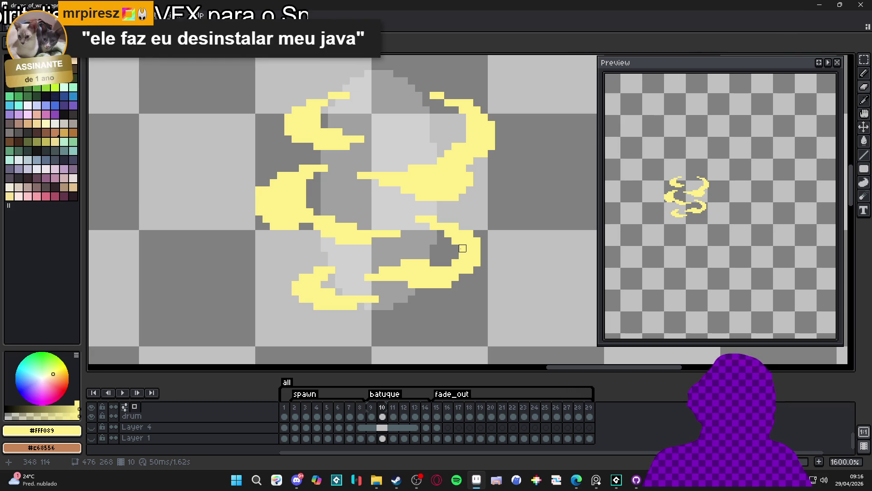
key(b)
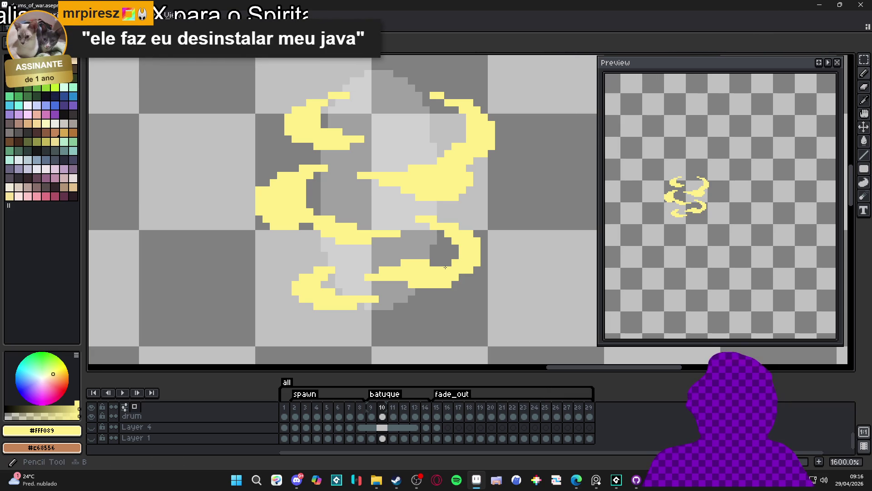
drag(440, 263, 451, 257)
click(443, 241)
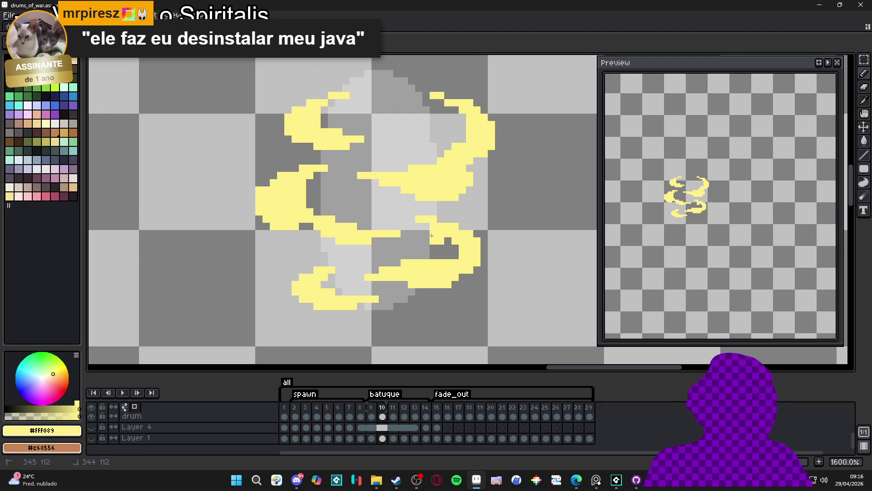
drag(427, 240, 448, 239)
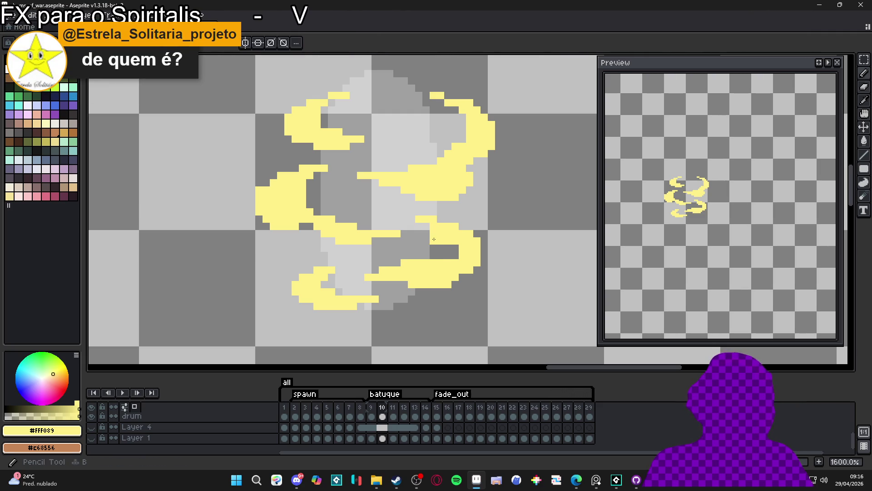
click(449, 257)
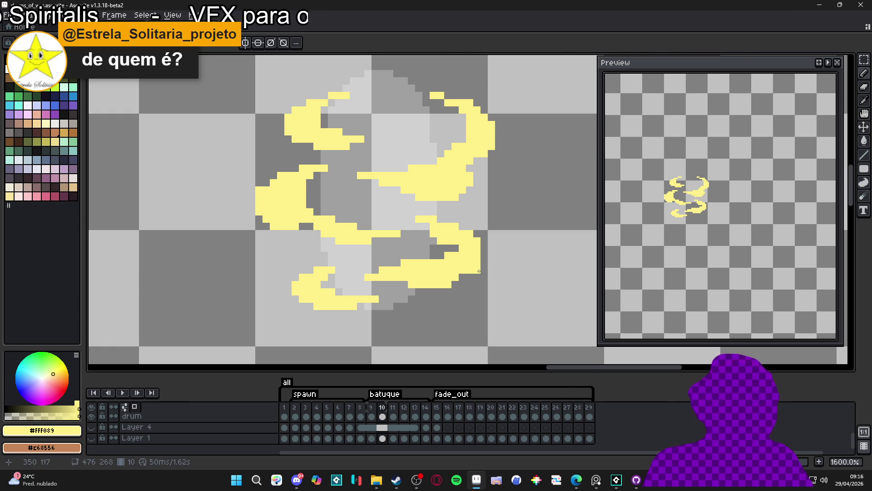
scroll(479, 271, down, 3)
scroll(479, 274, up, 3)
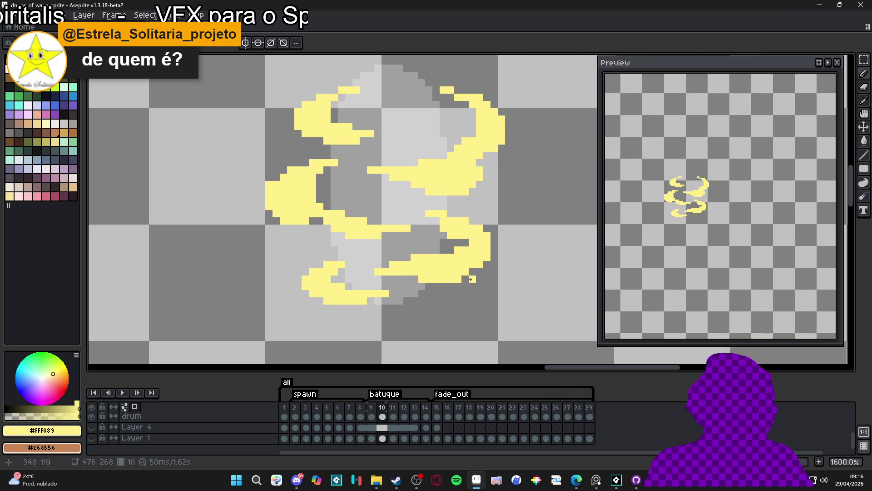
scroll(458, 285, up, 1)
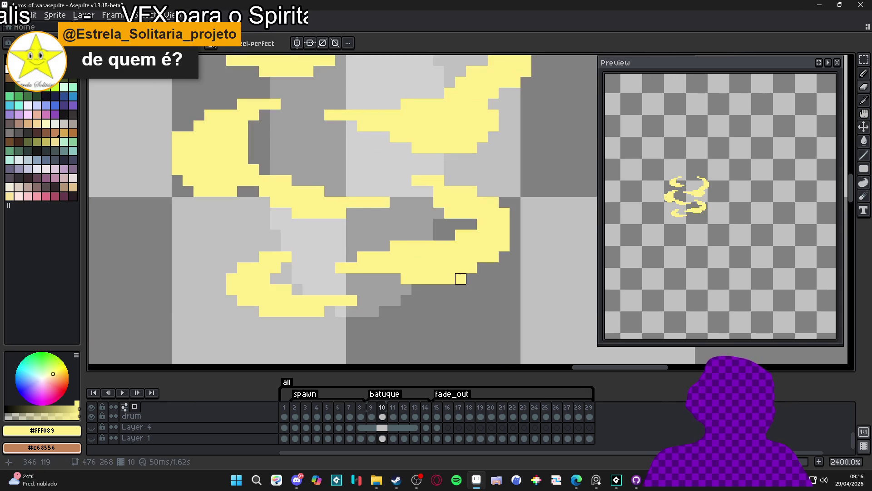
scroll(468, 286, down, 2)
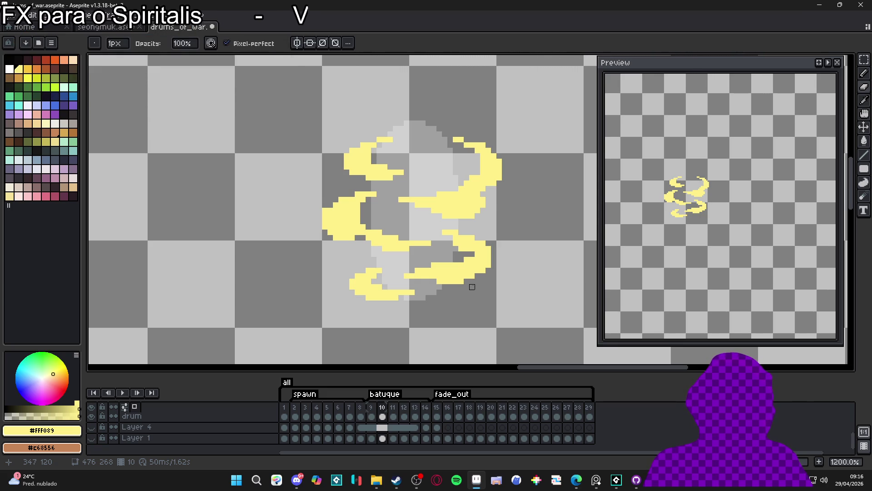
scroll(472, 287, up, 1)
scroll(472, 286, down, 3)
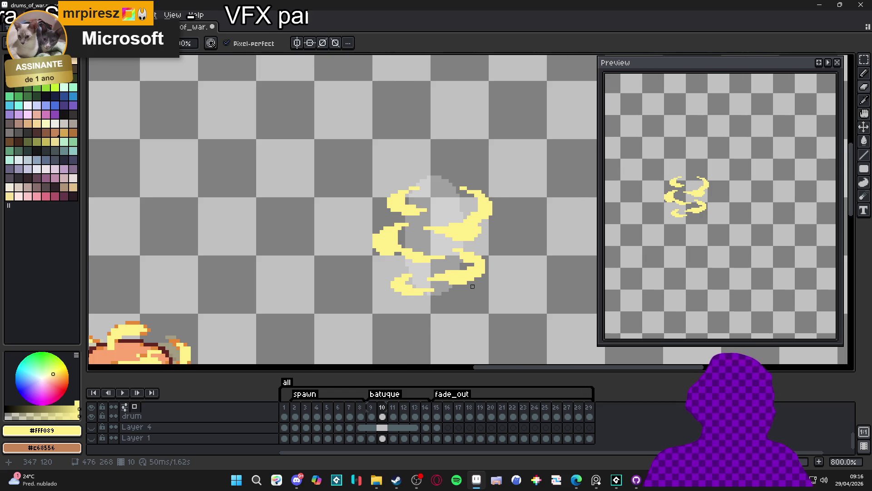
scroll(472, 286, up, 1)
scroll(473, 286, down, 1)
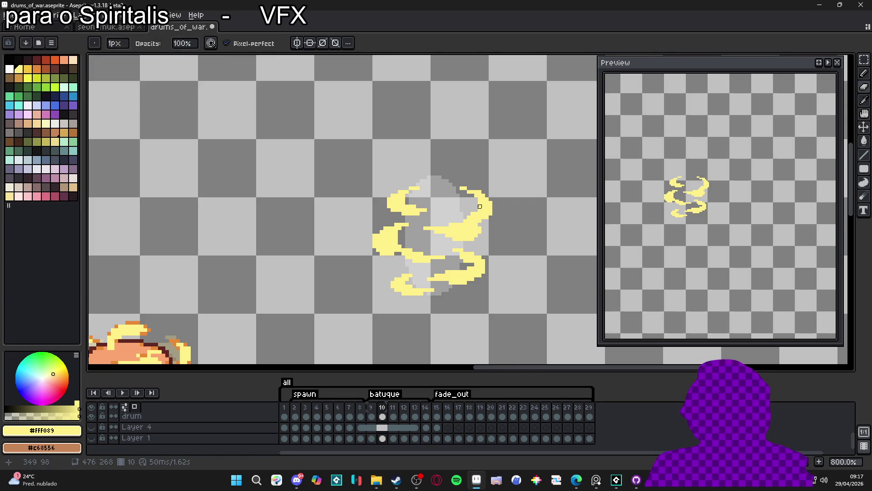
scroll(469, 209, up, 2)
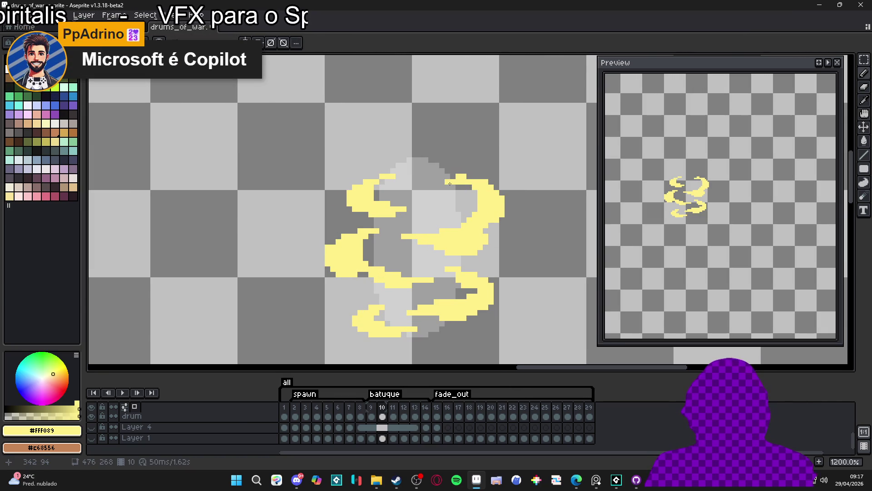
scroll(450, 183, up, 3)
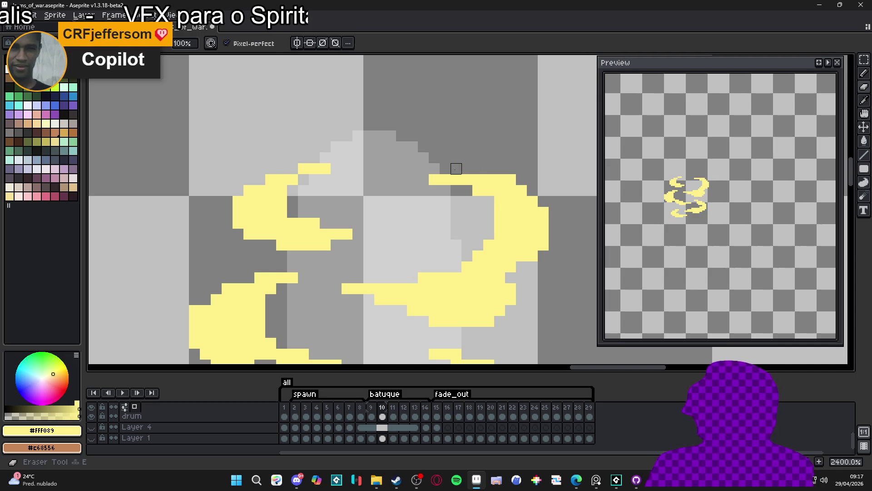
scroll(481, 171, down, 3)
scroll(480, 173, up, 1)
scroll(482, 174, down, 4)
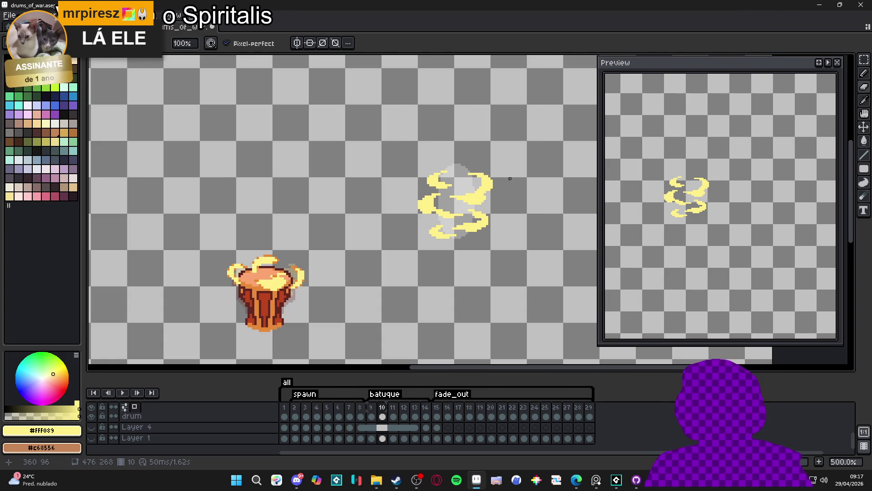
scroll(451, 196, up, 2)
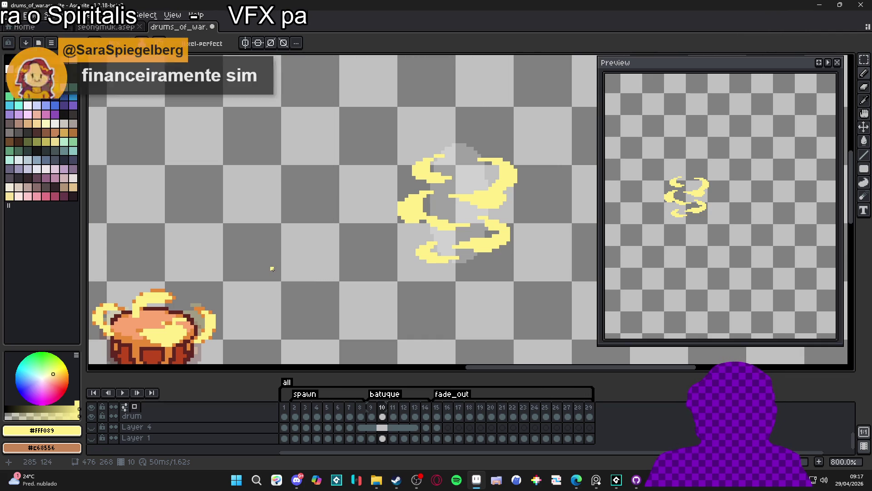
scroll(529, 184, up, 2)
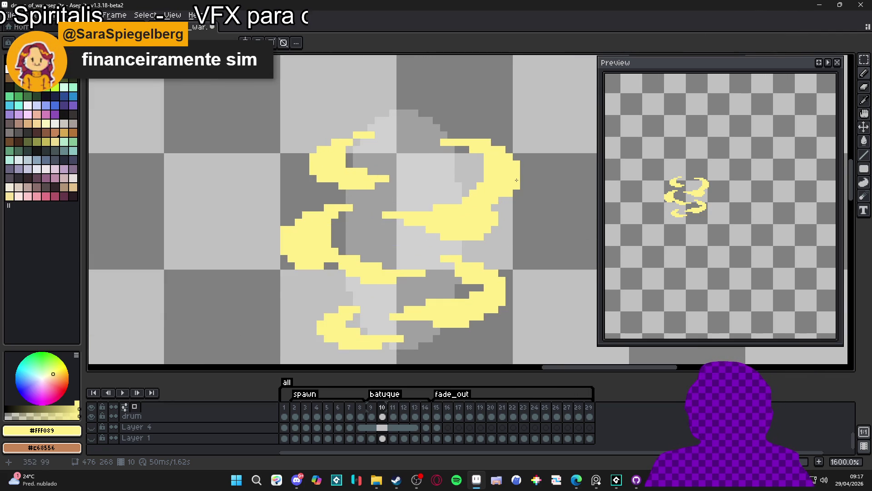
Step: Touch up the swirl's edge pixels, undoing one misplaced yellow pixel
click(503, 134)
click(481, 122)
key(ctrl+z)
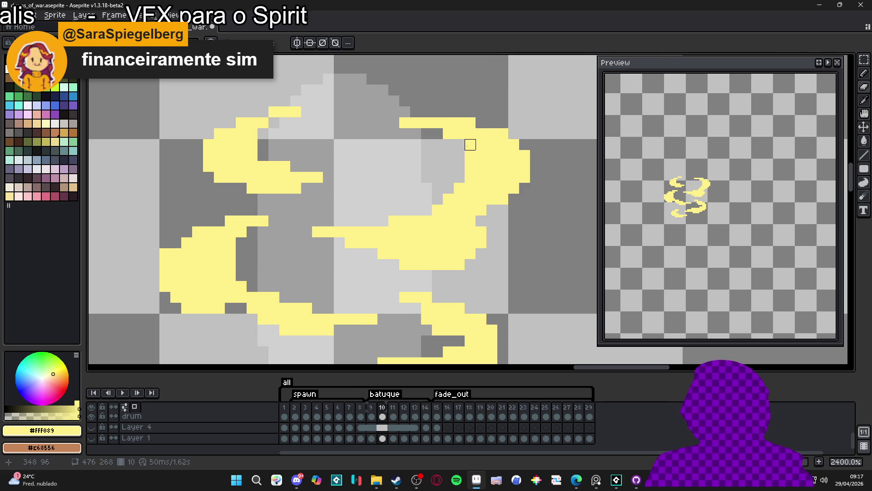
click(438, 133)
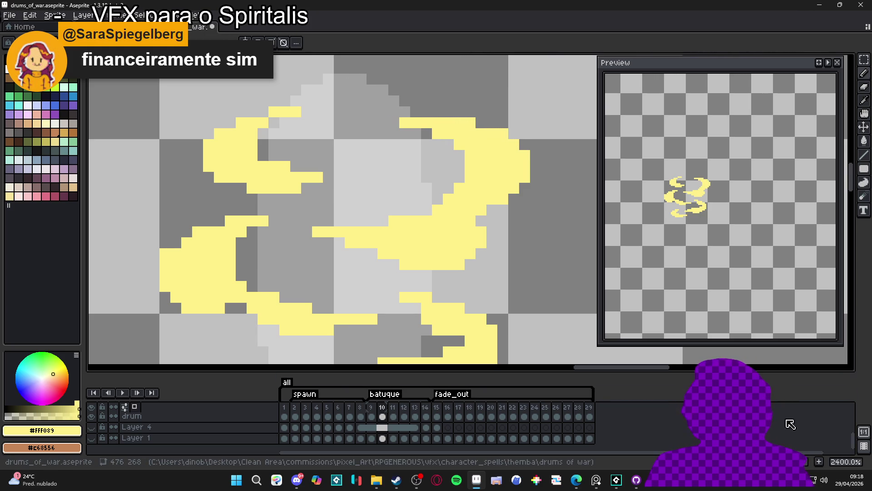
mouse_move(655, 485)
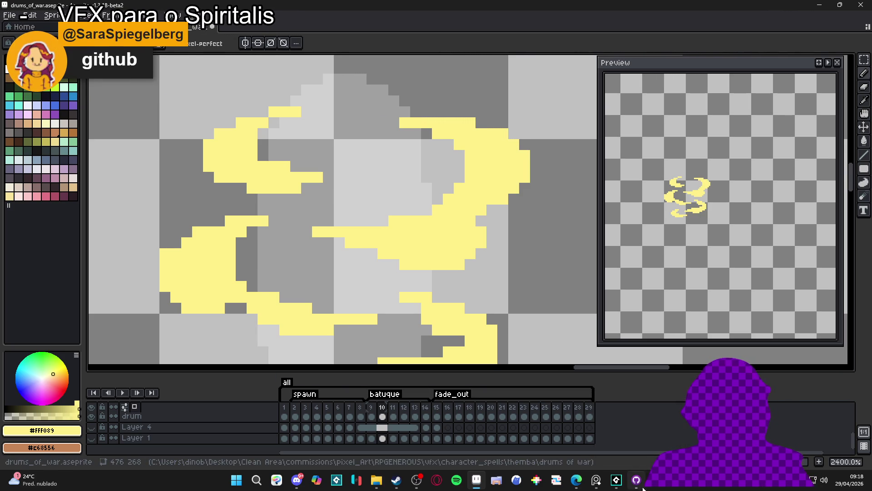
scroll(406, 301, down, 3)
scroll(434, 256, down, 2)
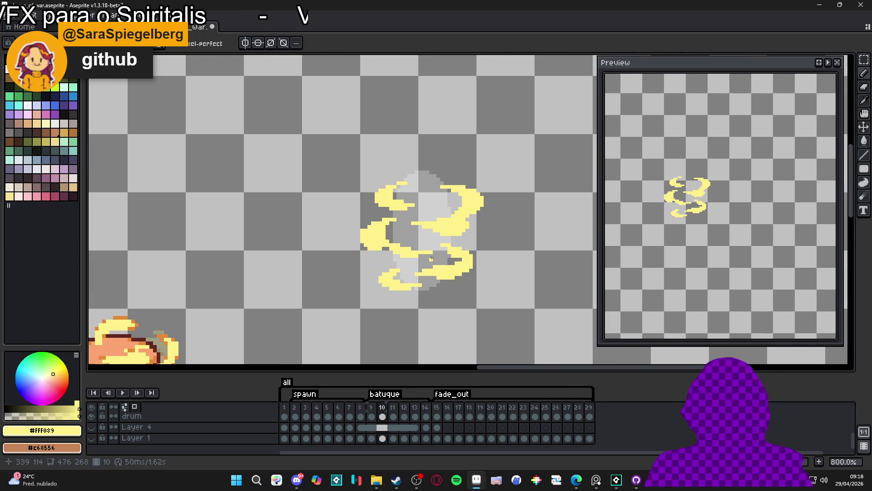
drag(430, 259, 424, 245)
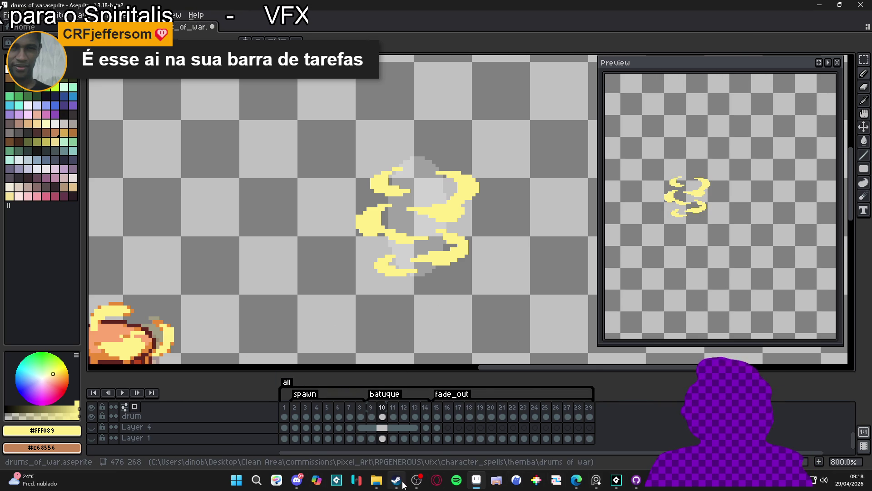
Step: Unpin the Copilot app from the Windows taskbar
mouse_move(396, 480)
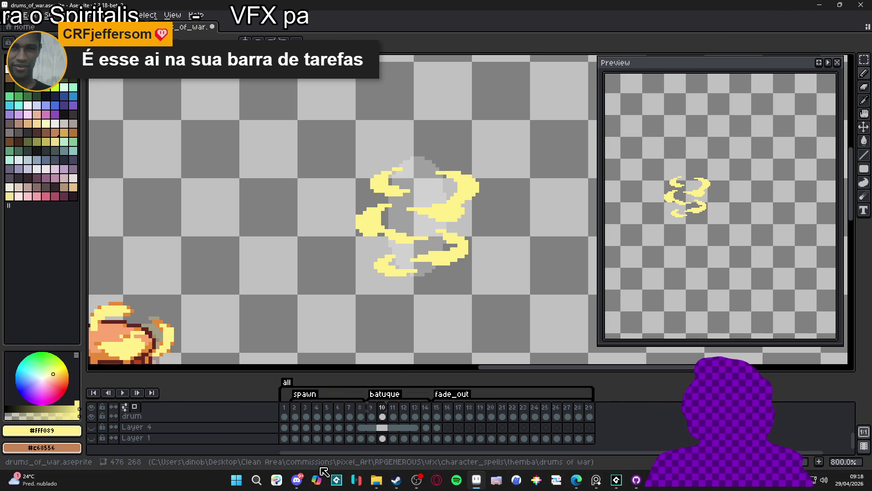
right_click(317, 481)
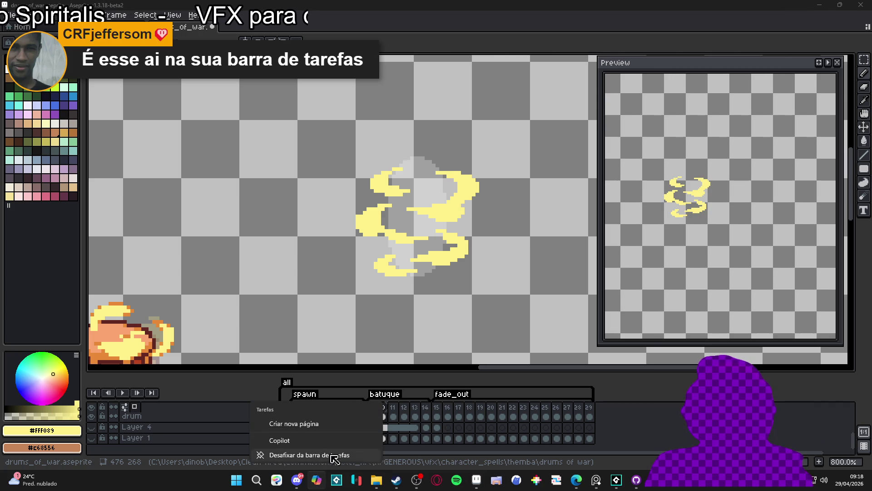
click(316, 454)
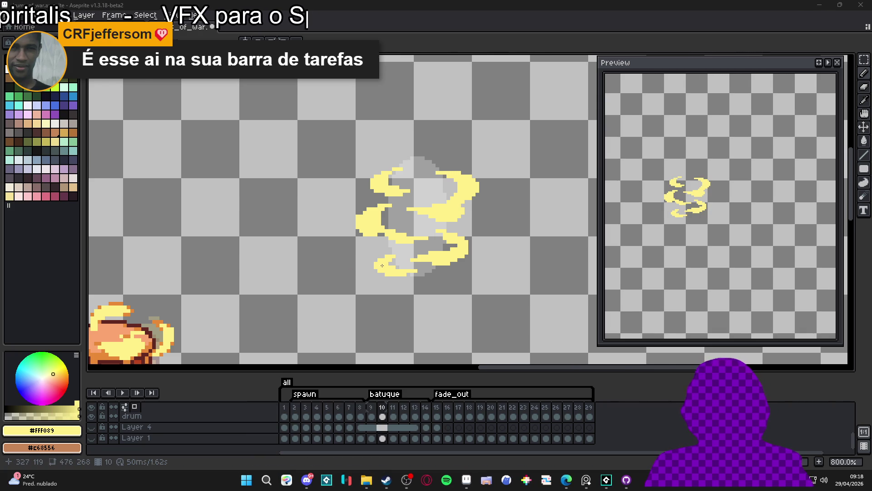
Step: Erase a stray yellow pixel from the swirl, then switch to frame 11 of Layer 5
scroll(386, 280, down, 1)
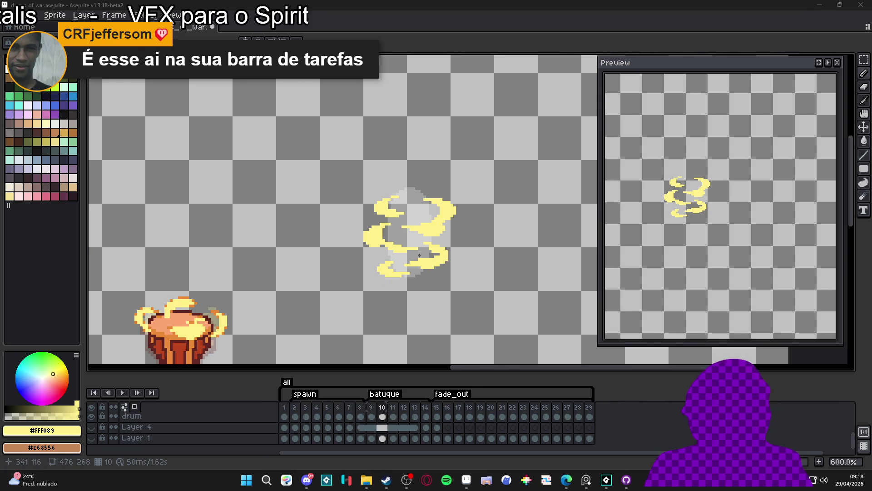
scroll(428, 268, up, 6)
click(425, 244)
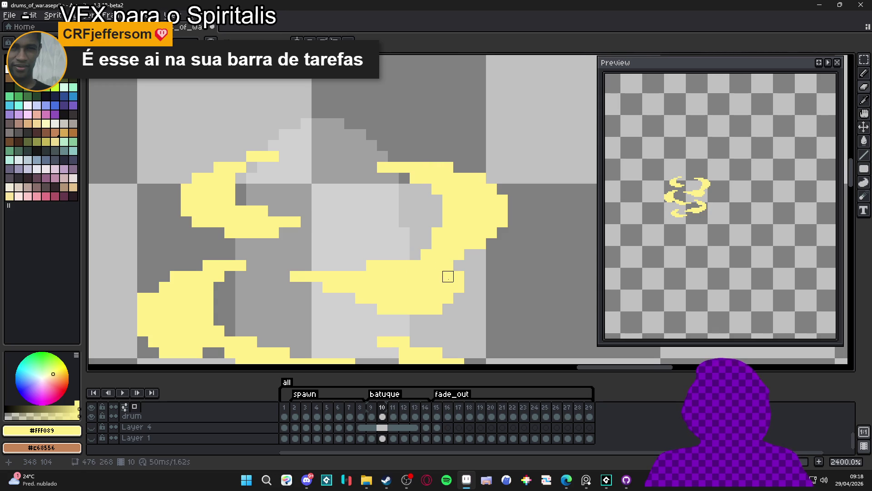
scroll(448, 276, down, 5)
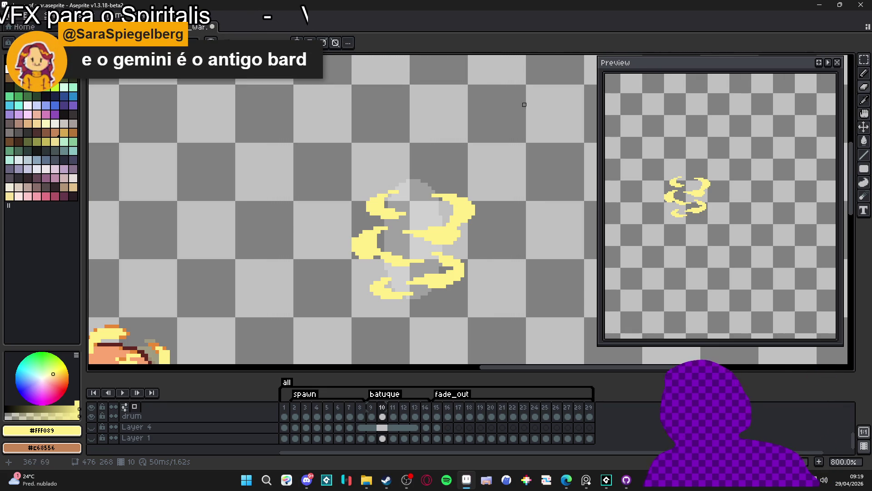
scroll(393, 423, up, 2)
click(394, 417)
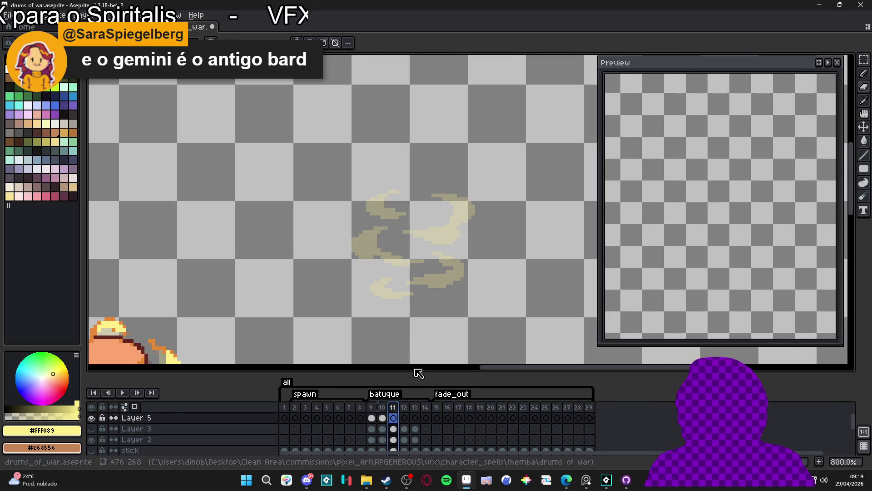
Step: Set the Preview window playing the animation after undoing a stray pencil stroke
scroll(364, 211, up, 2)
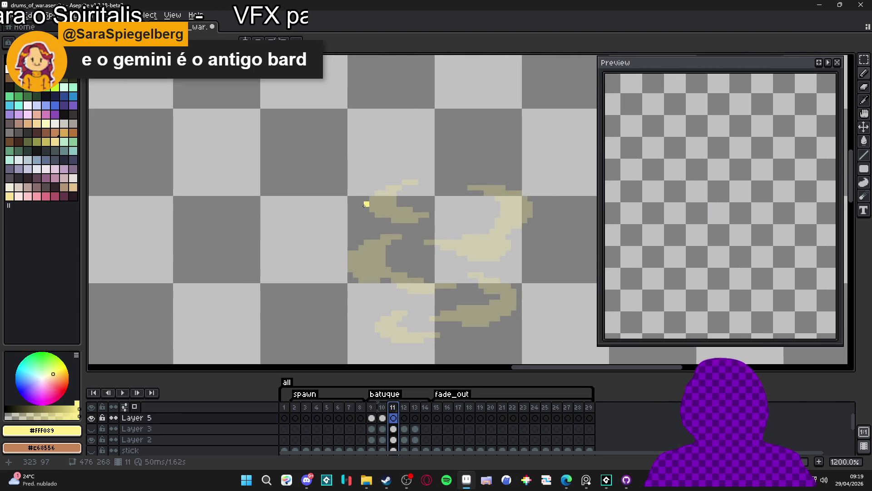
drag(361, 204, 396, 192)
key(ctrl+z)
key(ctrl+z)
key(ctrl+z)
key(ctrl+z)
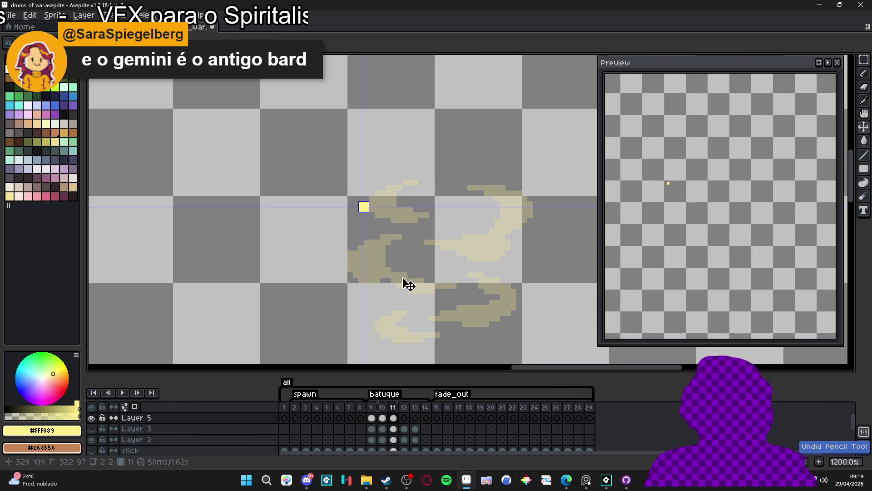
click(827, 62)
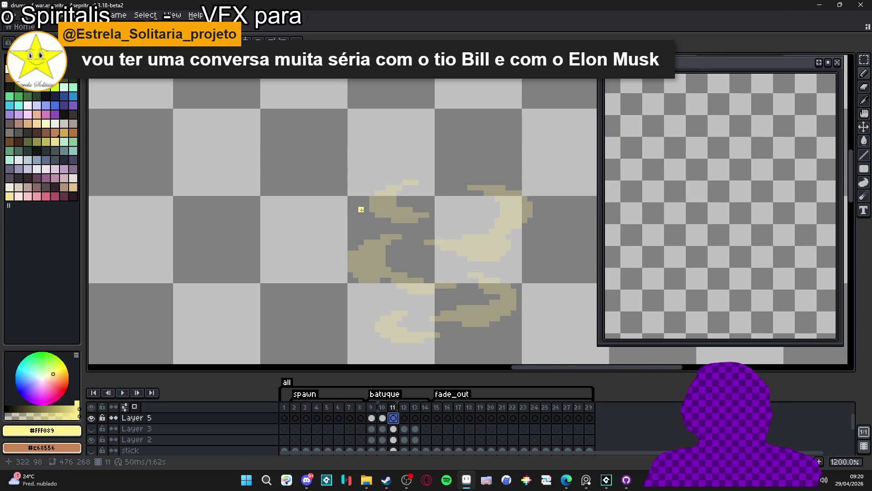
Step: Draw a small bright-yellow crescent over the upper-left part of frame 10's onion-skin swirl
click(366, 203)
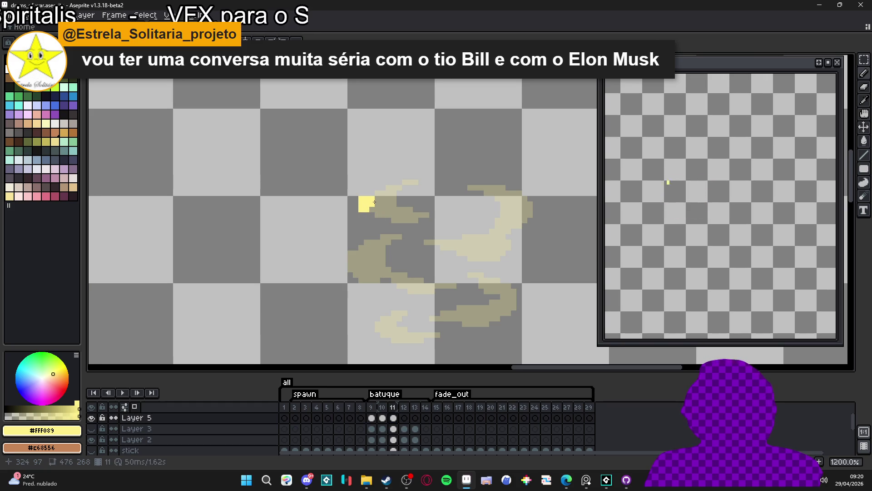
drag(373, 200, 375, 196)
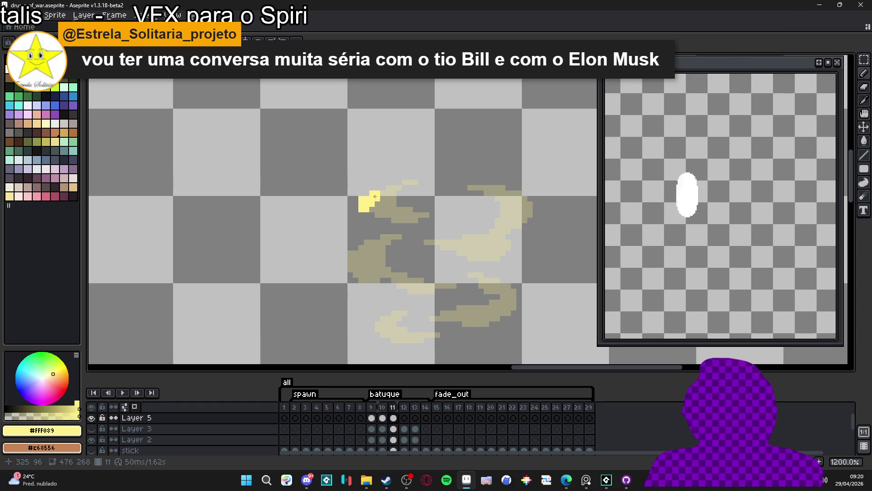
click(382, 191)
drag(382, 191, 407, 186)
click(372, 213)
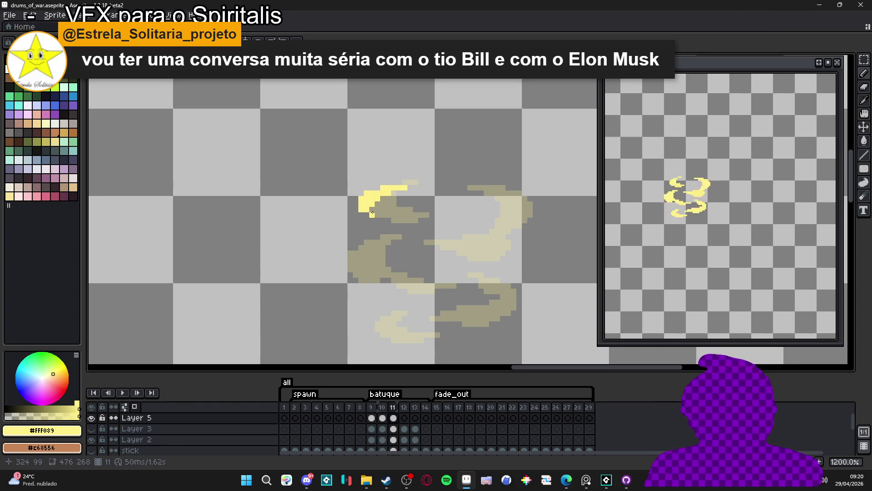
mouse_move(374, 213)
mouse_down()
mouse_move(411, 219)
mouse_move(395, 219)
mouse_up()
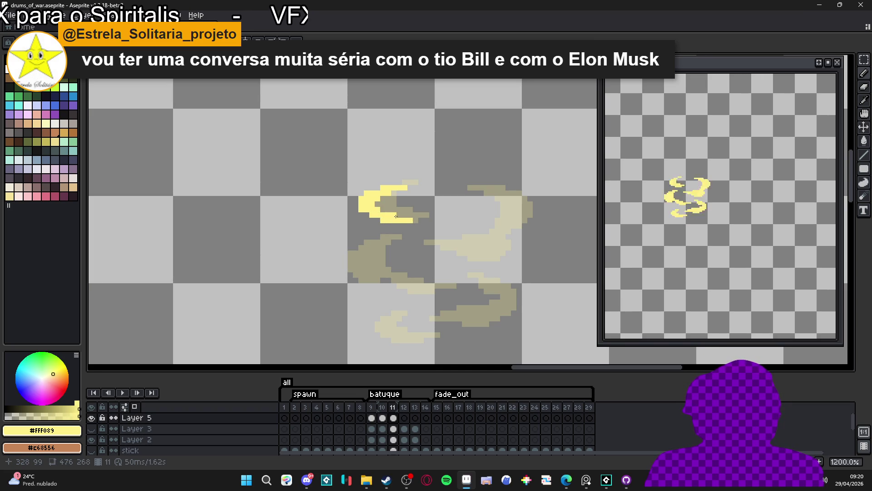
scroll(386, 221, right, 1)
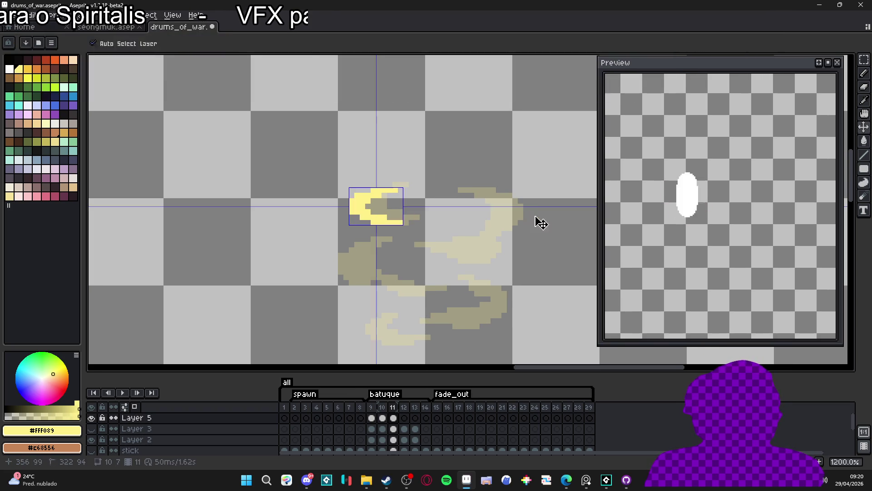
Step: Paint the top-left yellow crescent stroke and begin the right-side stroke
drag(528, 214, 495, 239)
click(510, 232)
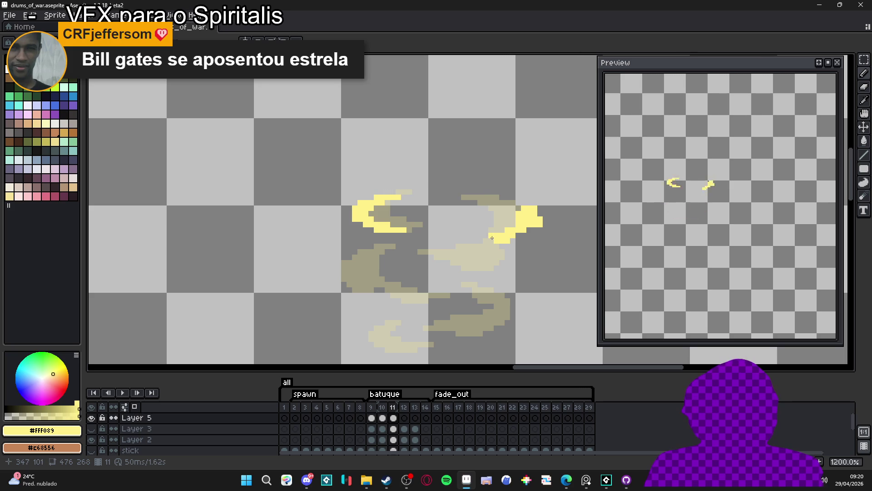
click(486, 238)
Step: Fill out and thicken the top-right crescent, extending its tip
click(514, 207)
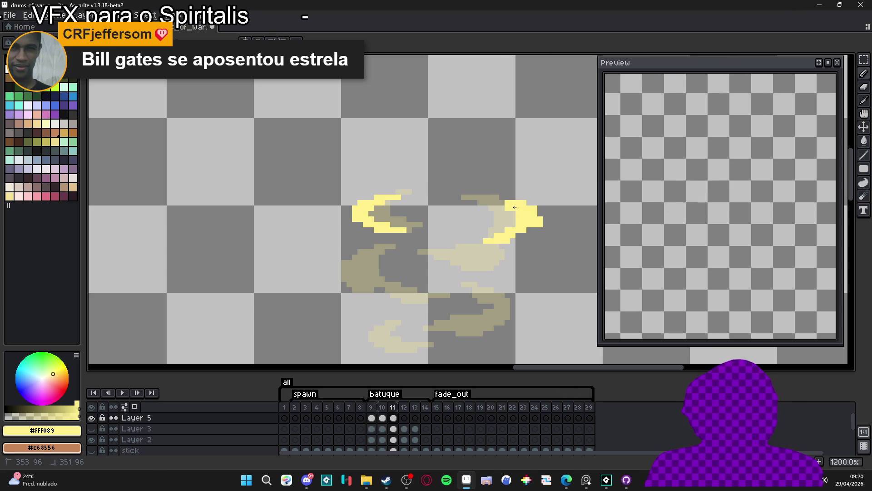
key(ctrl)
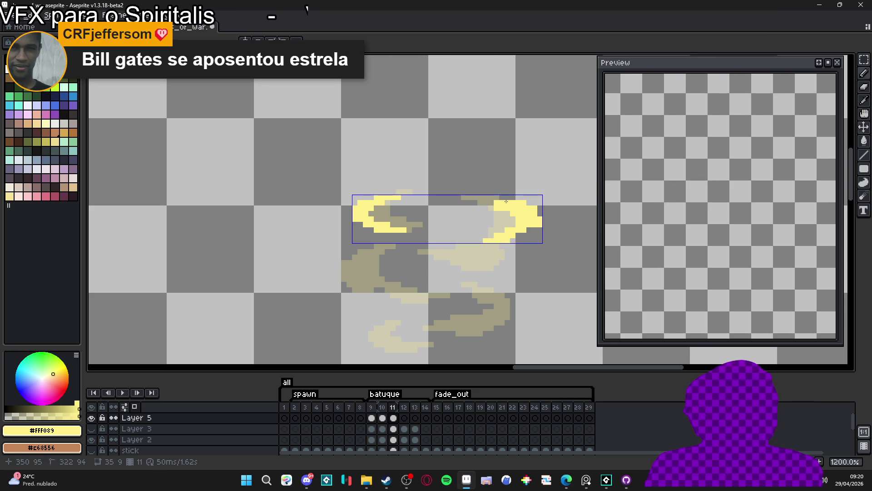
drag(499, 197, 483, 197)
click(507, 197)
click(545, 213)
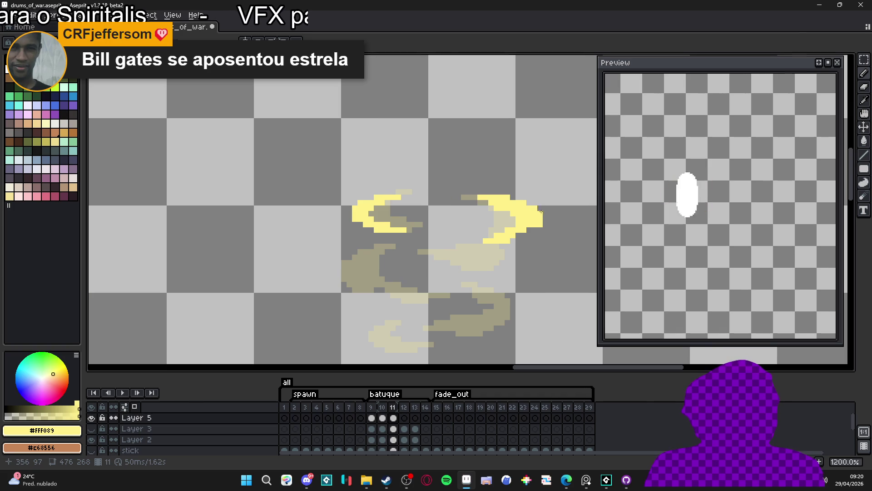
key(ctrl)
Step: Begin a yellow curl beneath the right crescent
click(508, 261)
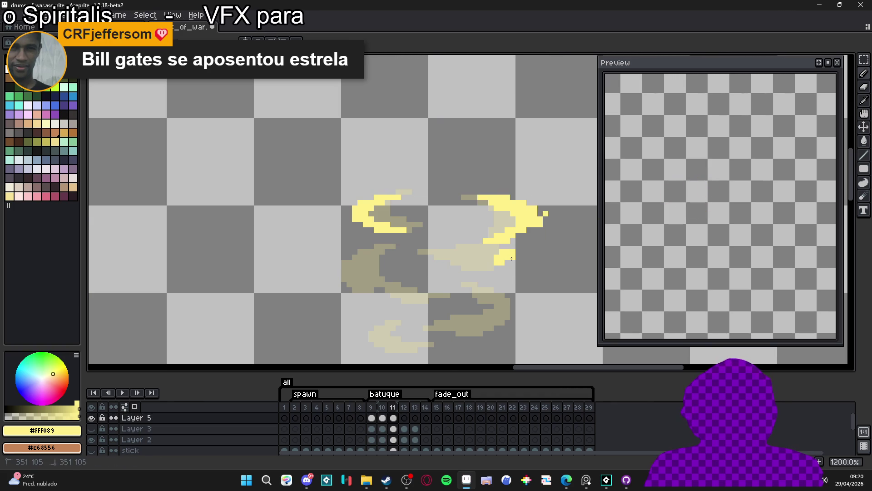
key(e)
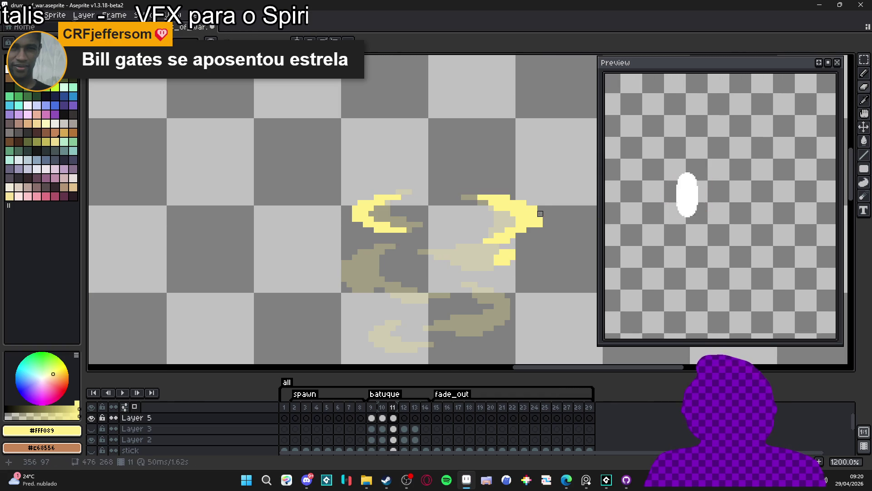
drag(514, 226, 518, 218)
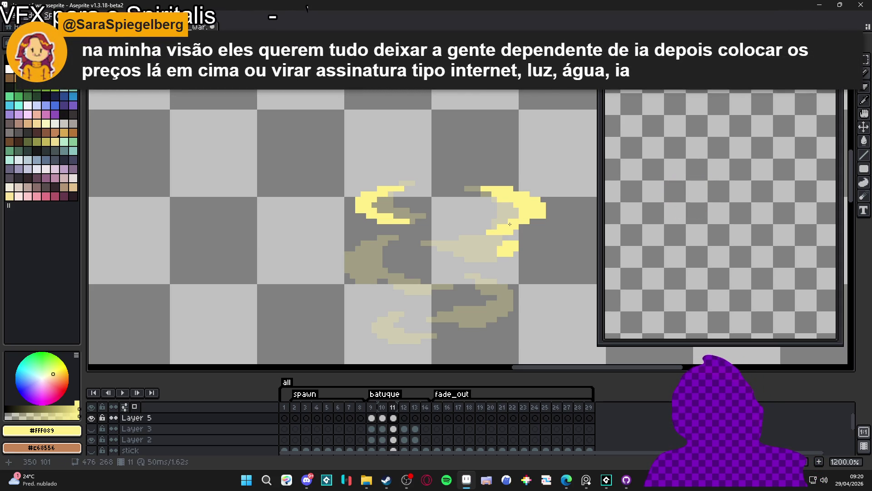
scroll(517, 254, up, 1)
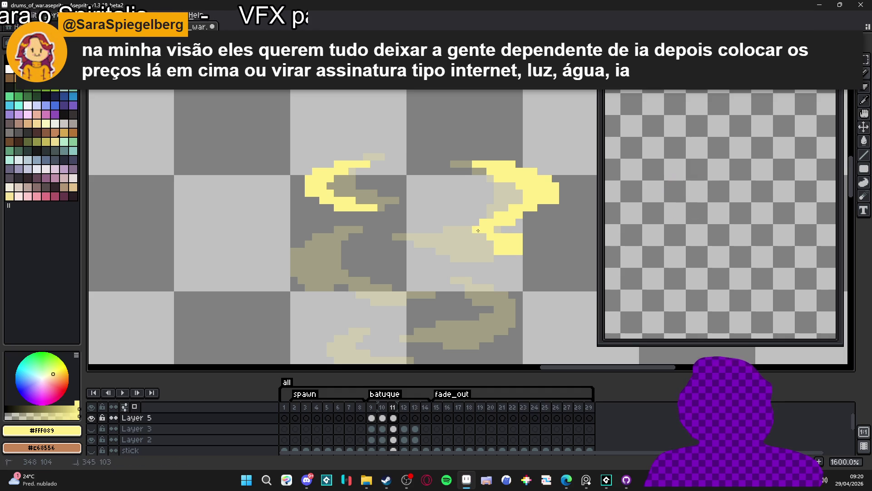
Step: Extend the curl under the right crescent leftward and thicken it with a 2-pixel brush
drag(493, 235, 447, 229)
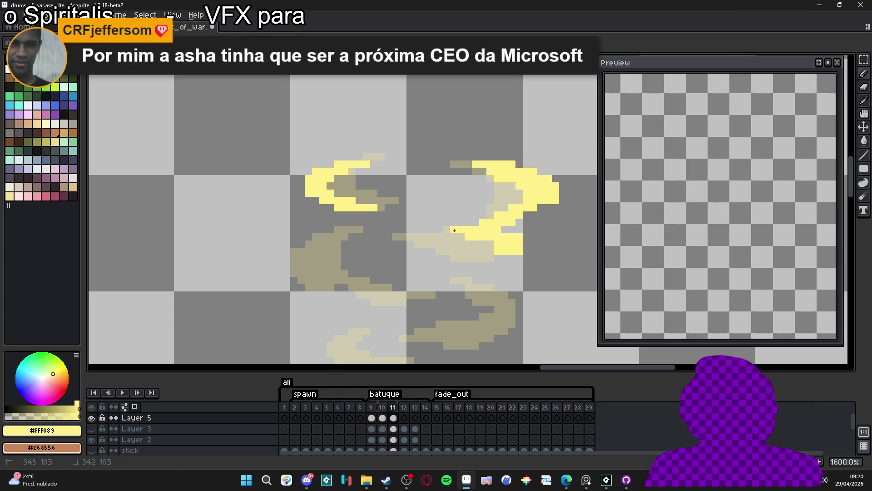
click(492, 255)
click(490, 251)
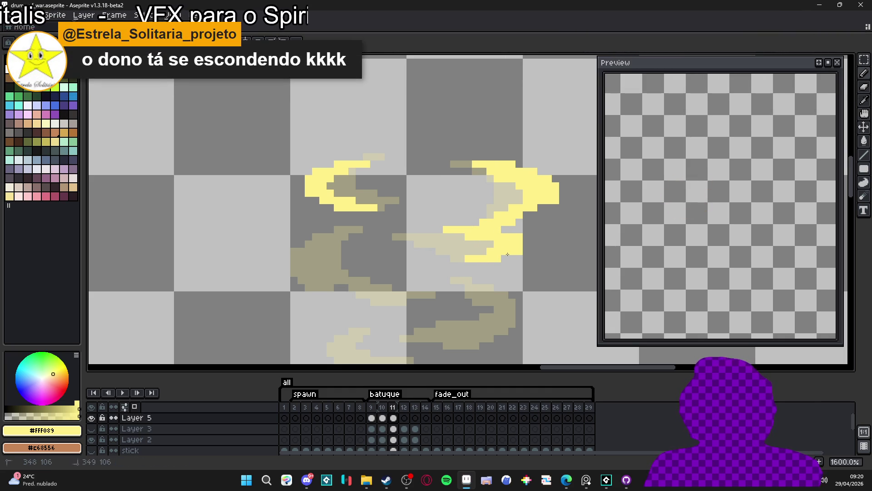
click(525, 244)
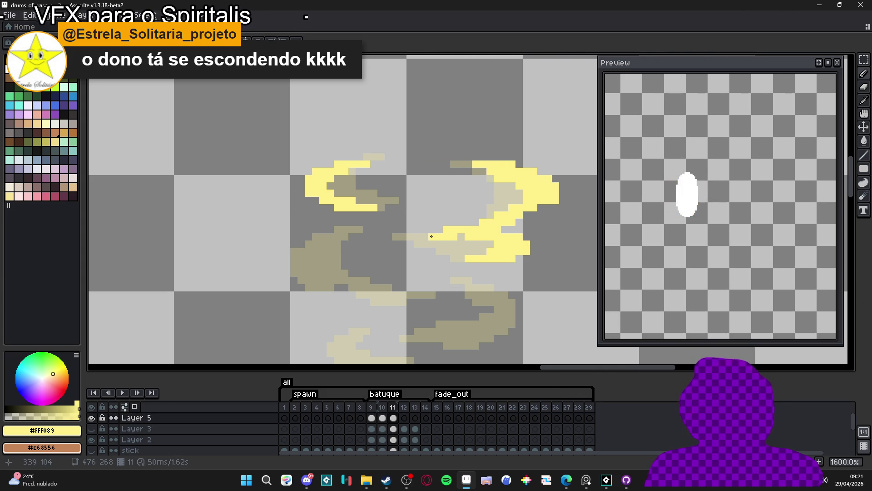
key(plus)
drag(283, 264, 302, 278)
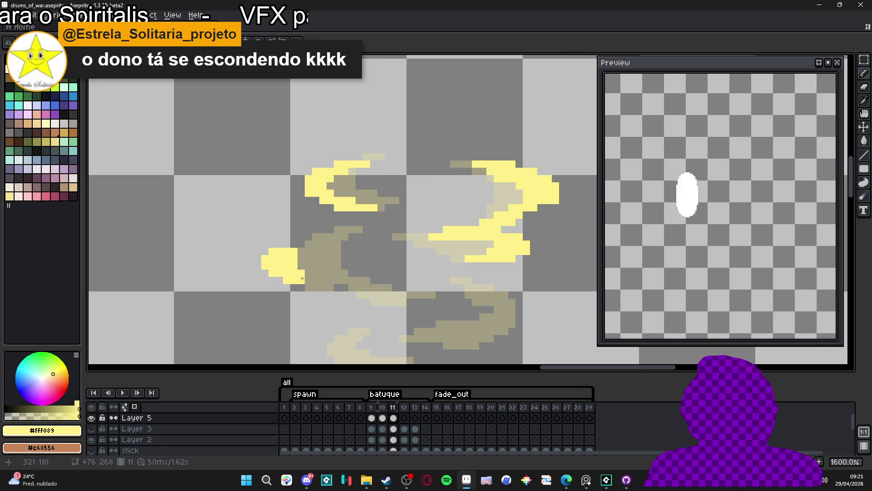
Step: Paint a curved yellow stroke on the left side, undoing a stray erased pixel
click(314, 275)
mouse_move(309, 244)
mouse_down()
mouse_move(287, 244)
mouse_move(336, 237)
mouse_up()
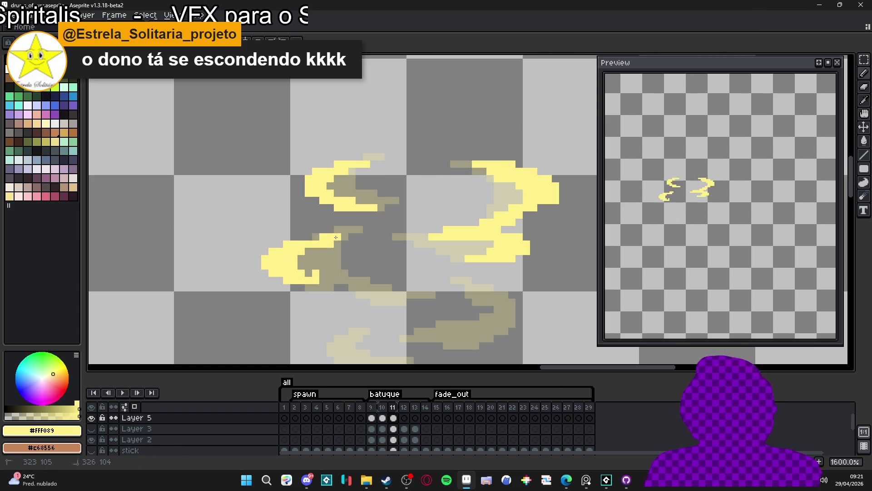
drag(307, 272, 338, 270)
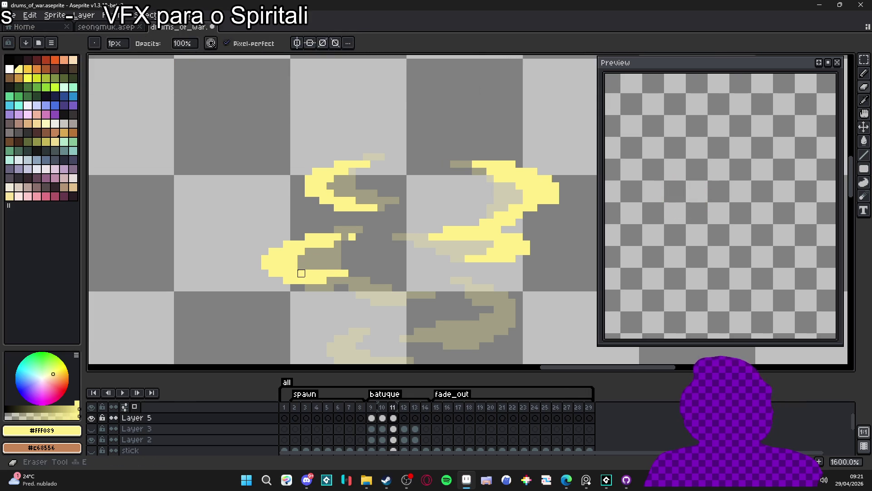
click(297, 270)
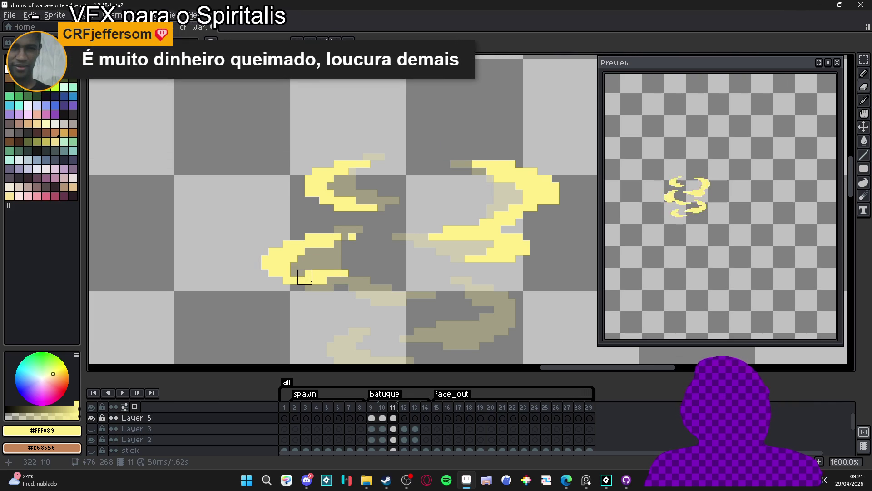
key(ctrl+z)
key(v)
key(Escape)
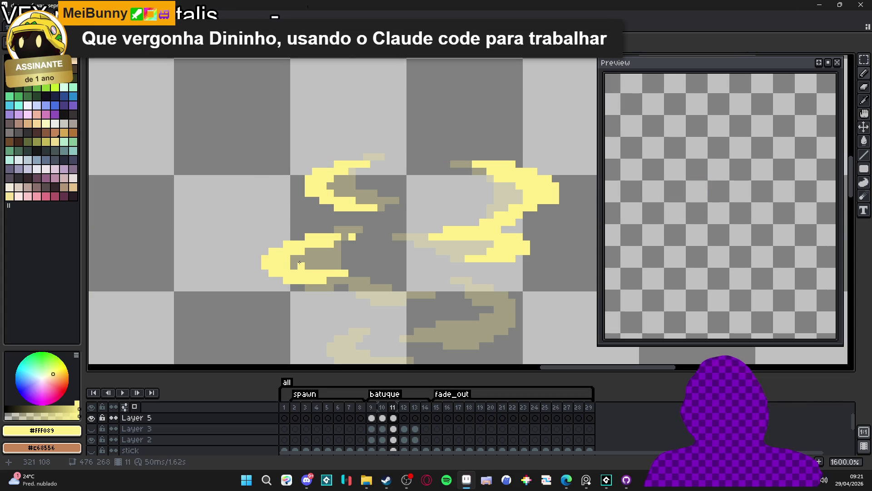
drag(299, 263, 296, 263)
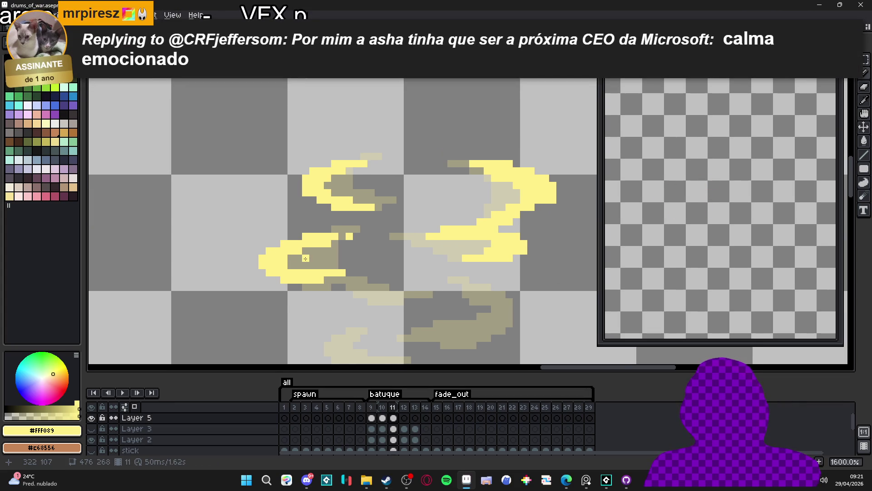
scroll(296, 263, up, 1)
drag(293, 261, 270, 265)
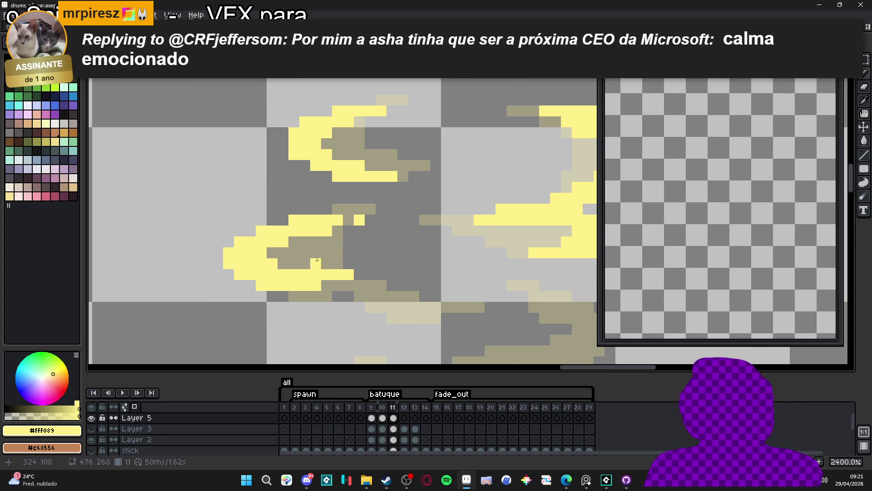
Step: Paint a short yellow row beneath the lower-left crescent, undoing the stray pixels
drag(353, 256, 272, 200)
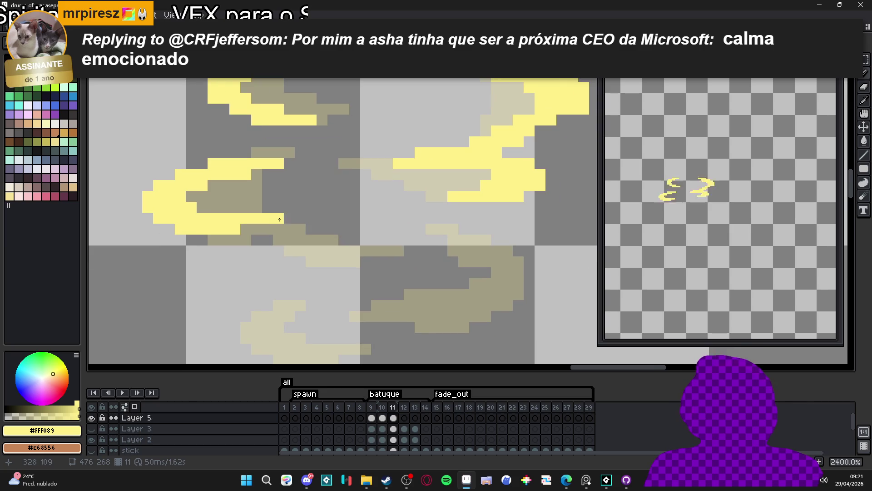
mouse_move(267, 268)
mouse_down()
mouse_move(278, 272)
mouse_move(245, 273)
mouse_move(289, 261)
mouse_up()
click(279, 251)
click(246, 262)
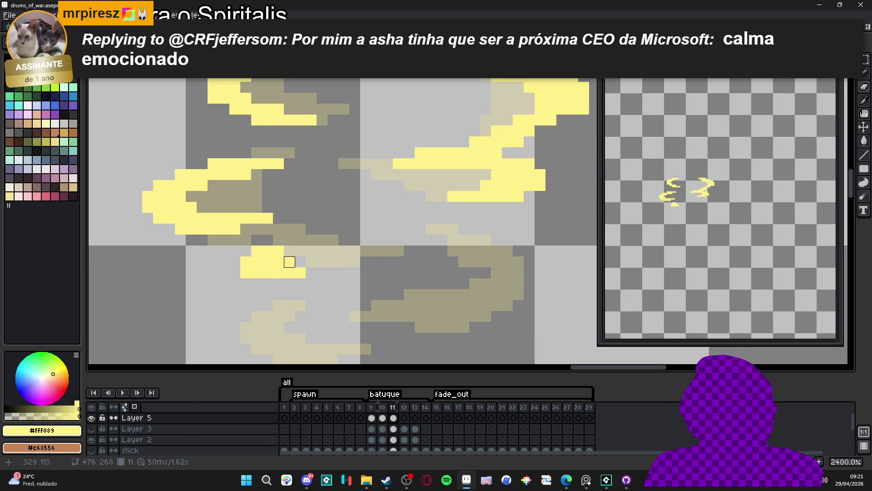
key(ctrl+z)
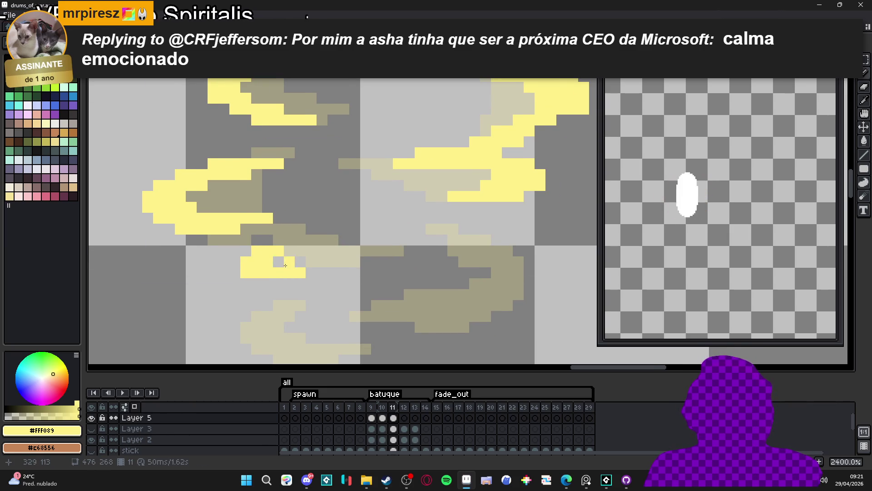
drag(284, 265, 276, 267)
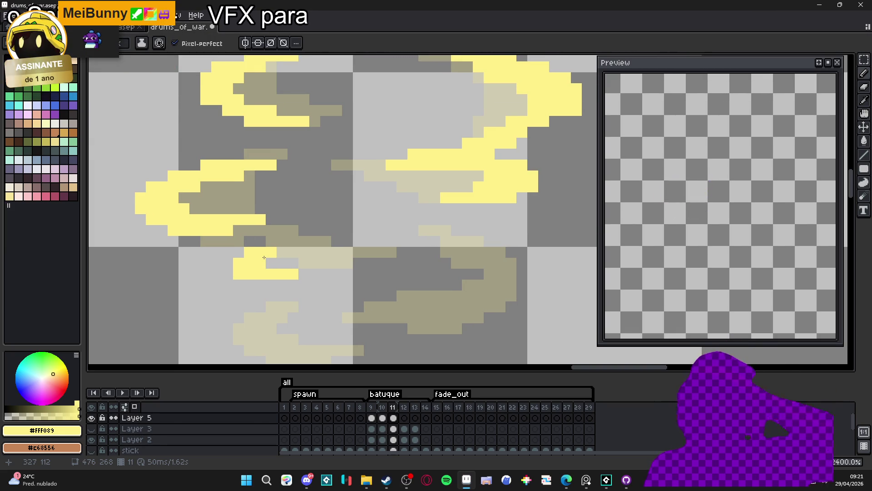
click(282, 232)
key(ctrl+z)
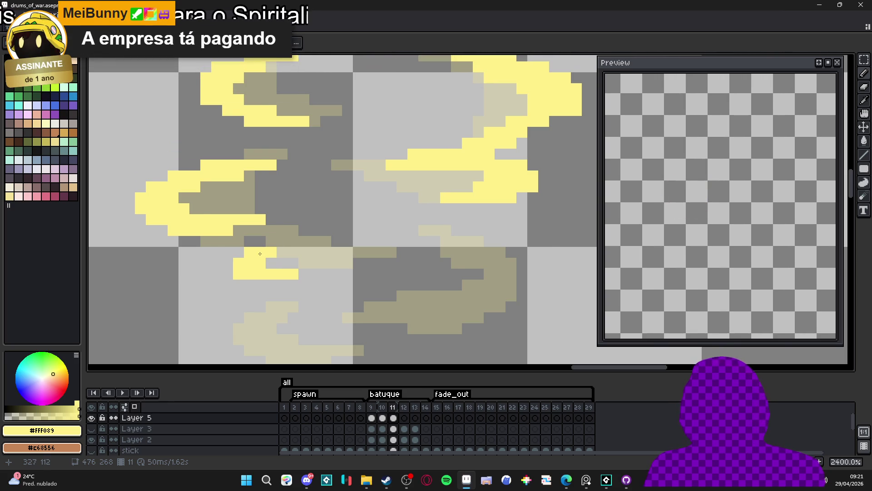
scroll(261, 252, down, 2)
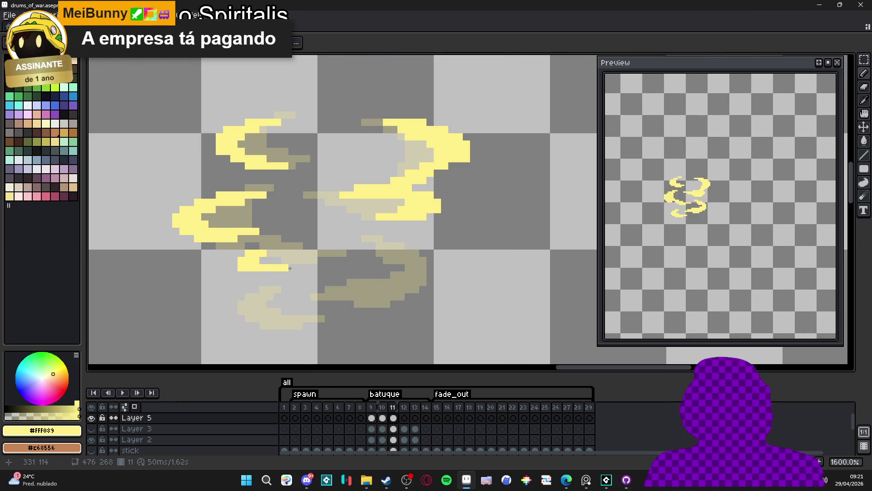
Step: Draw a new lower-middle yellow stroke curving up-left and down to the left
click(436, 268)
click(423, 260)
drag(416, 253, 378, 246)
click(430, 289)
click(416, 281)
mouse_move(421, 281)
mouse_down()
mouse_move(388, 295)
mouse_move(369, 290)
mouse_up()
Step: Thicken the right end of the lower stroke with extra yellow pixels
click(445, 271)
click(437, 283)
drag(452, 275, 454, 282)
key(e)
key(b)
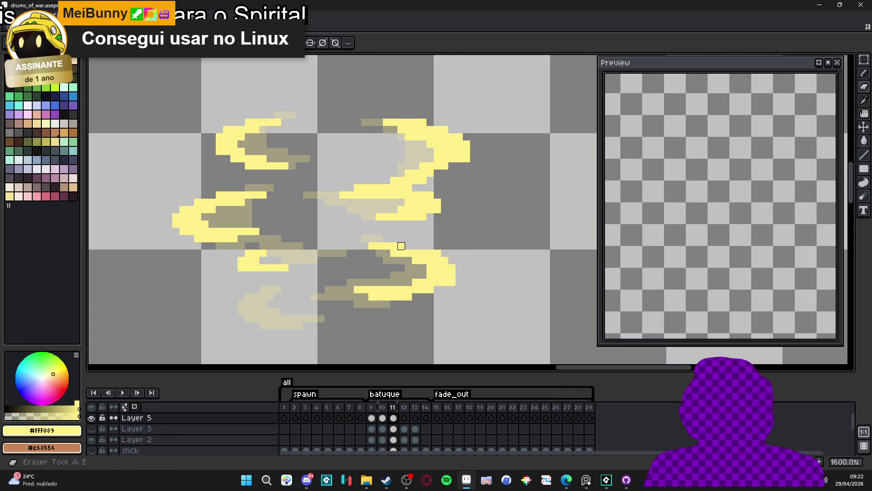
click(413, 264)
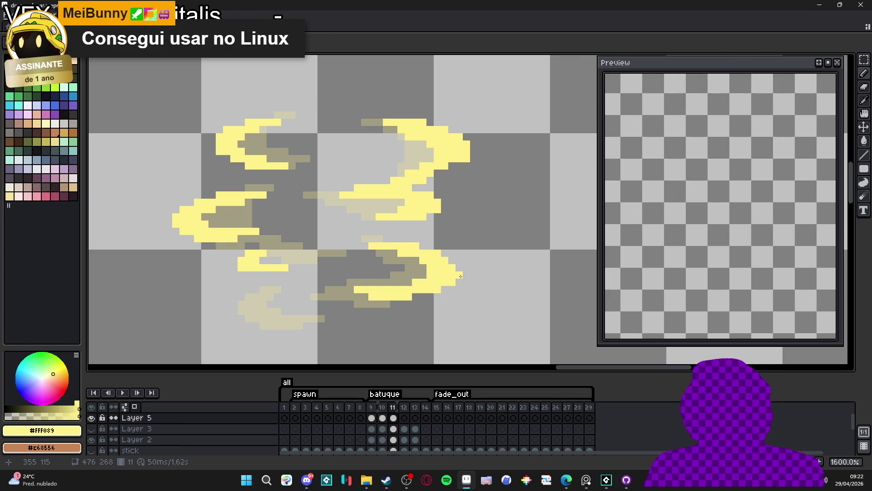
click(452, 262)
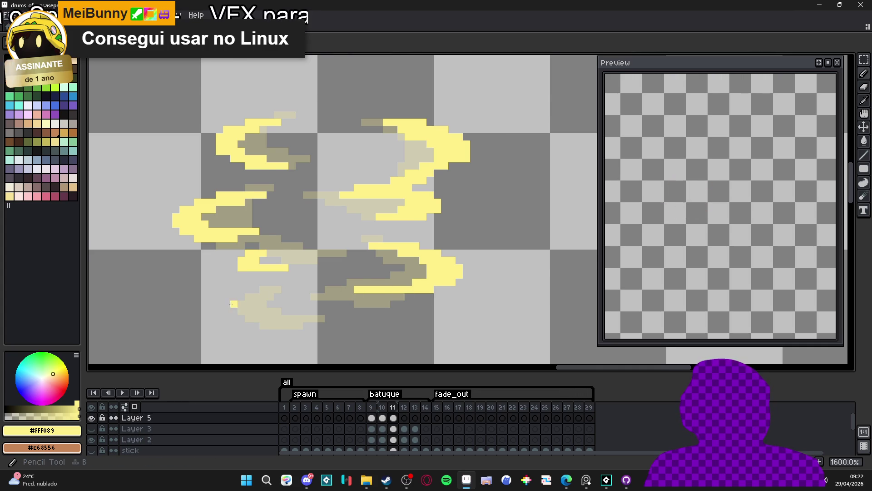
Step: Paint the lowest yellow crescent over the faint lower-left tail, then move to frame 12
scroll(314, 289, up, 2)
mouse_move(237, 306)
mouse_down()
mouse_move(216, 306)
mouse_move(227, 328)
mouse_move(229, 261)
mouse_move(248, 282)
mouse_move(311, 272)
mouse_up()
mouse_move(246, 239)
mouse_down()
mouse_move(268, 238)
mouse_move(279, 227)
mouse_up()
key(e)
click(235, 261)
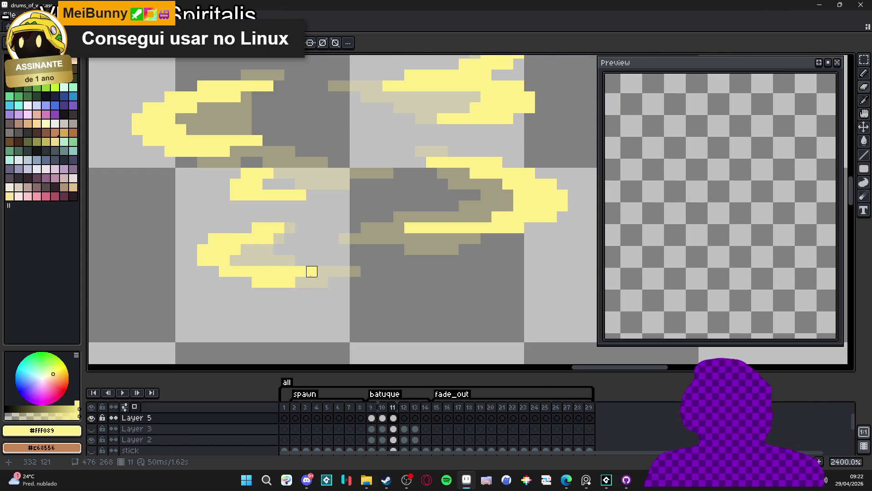
key(b)
drag(312, 271, 331, 273)
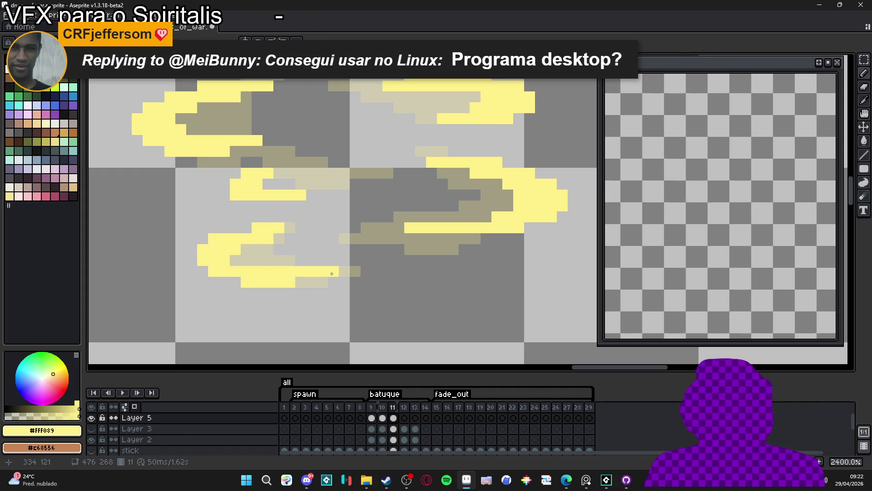
scroll(330, 273, down, 5)
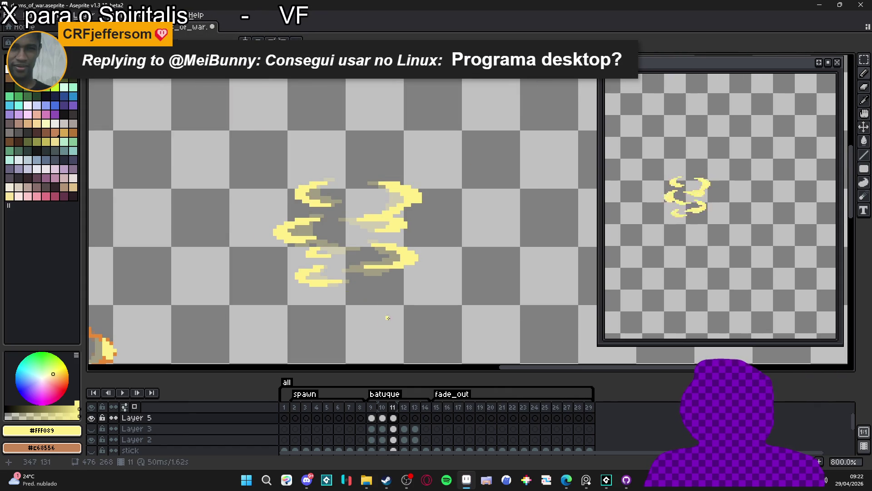
click(404, 418)
Step: Trace a bright-yellow curl at frame 12's upper left, then check back on frames 11 and 10
scroll(290, 196, up, 3)
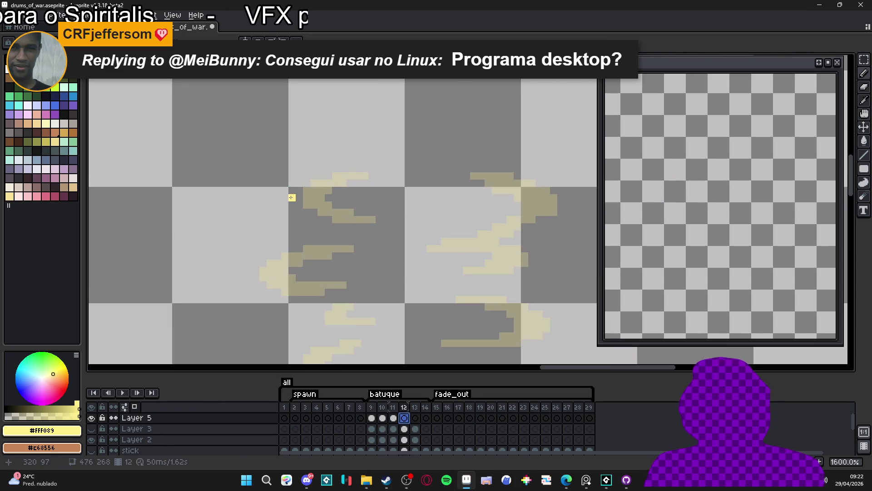
drag(289, 197, 285, 195)
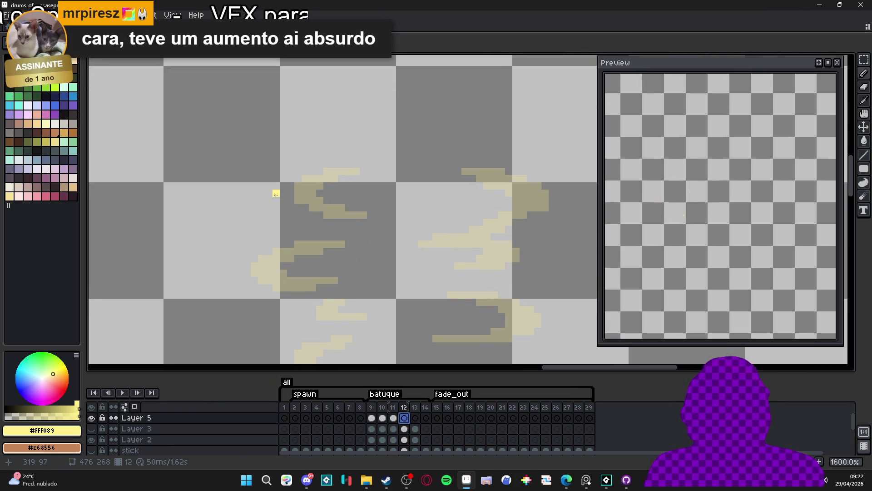
mouse_move(283, 186)
mouse_down()
mouse_move(306, 206)
mouse_move(322, 200)
mouse_move(340, 208)
mouse_up()
drag(300, 185, 357, 178)
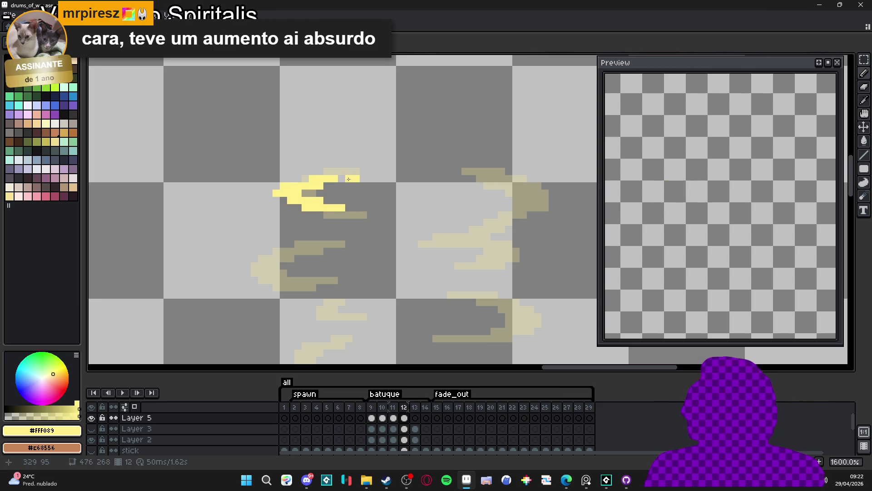
scroll(318, 190, down, 2)
scroll(318, 191, right, 2)
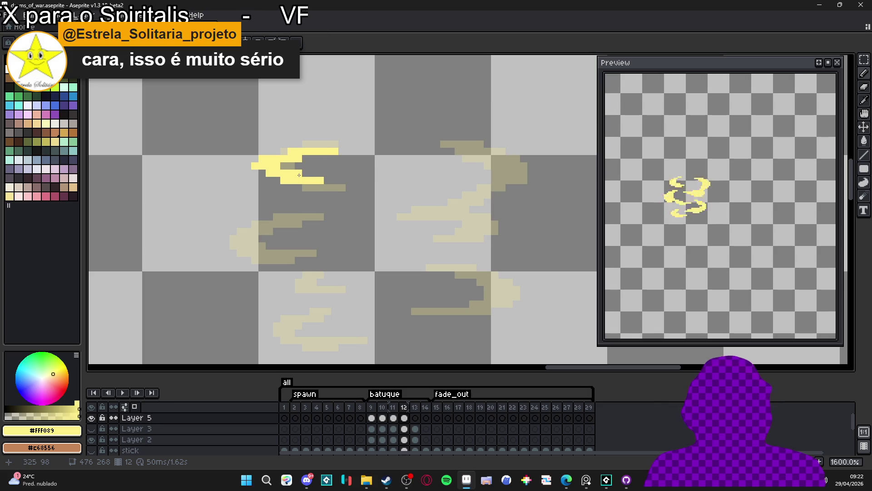
click(394, 414)
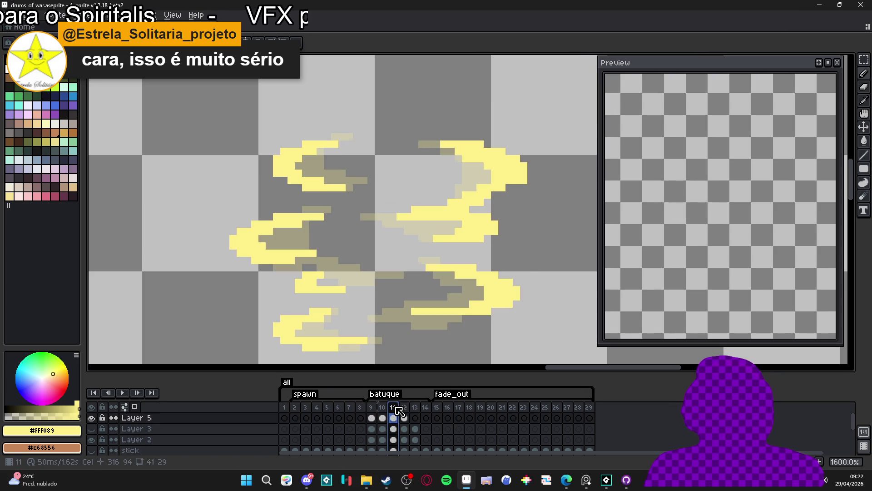
click(383, 413)
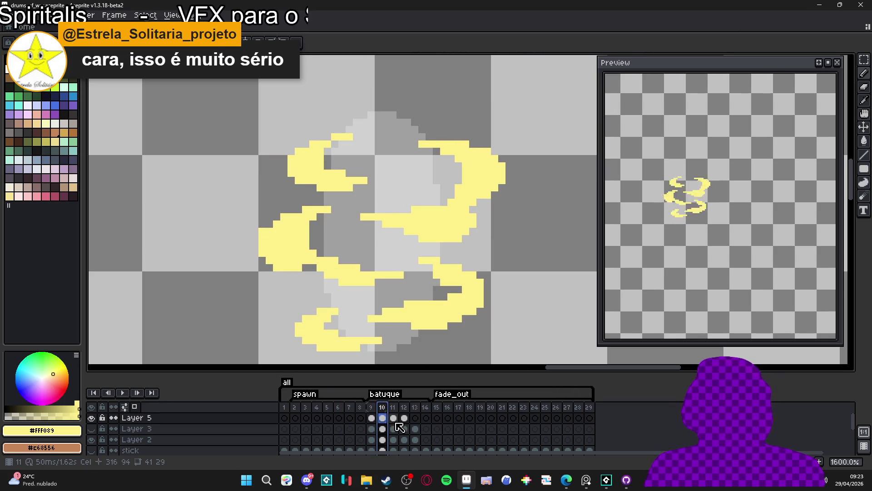
Step: On frame 11 of Layer 5, paint a yellow curl at top-left with a stroke extending down below it
click(395, 420)
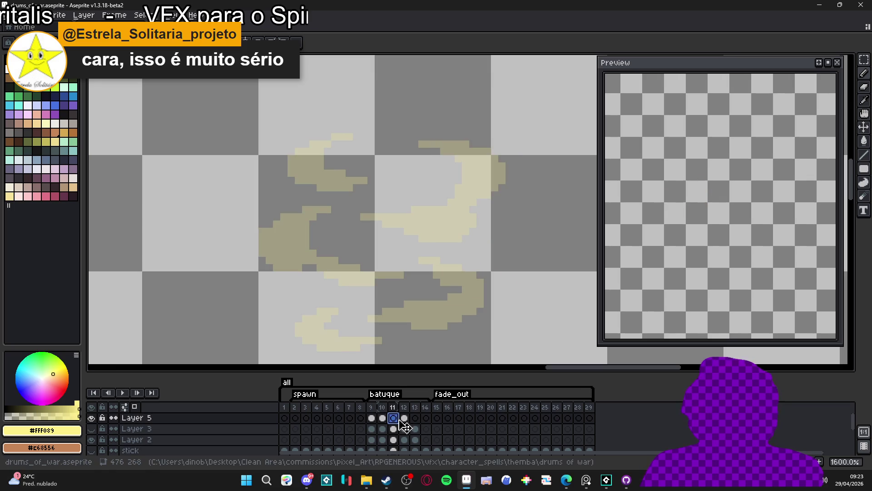
click(384, 419)
click(392, 418)
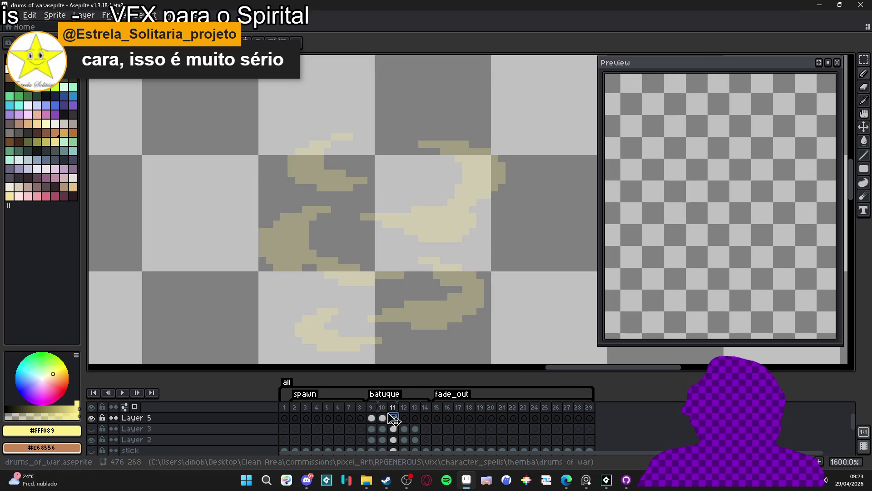
mouse_move(326, 118)
mouse_down()
mouse_move(326, 128)
mouse_move(283, 130)
mouse_move(287, 141)
mouse_up()
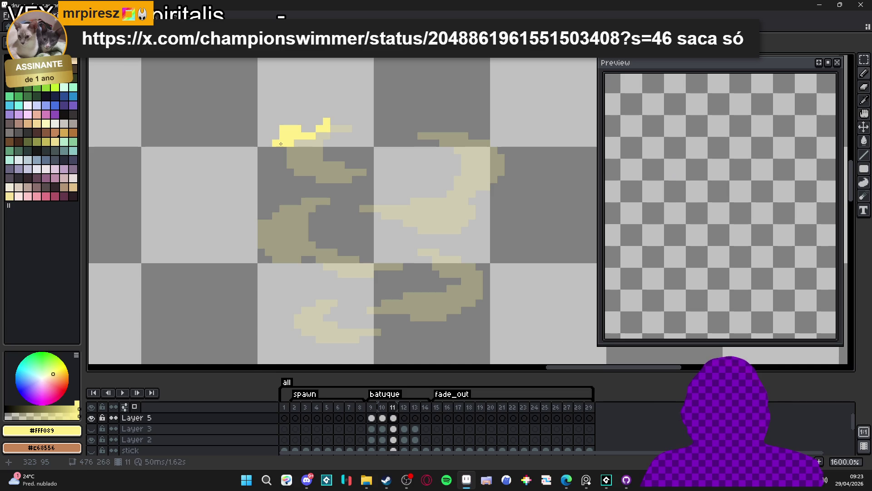
scroll(279, 144, down, 1)
mouse_move(275, 122)
mouse_down()
mouse_move(282, 150)
mouse_move(311, 158)
mouse_move(296, 194)
mouse_up()
click(295, 203)
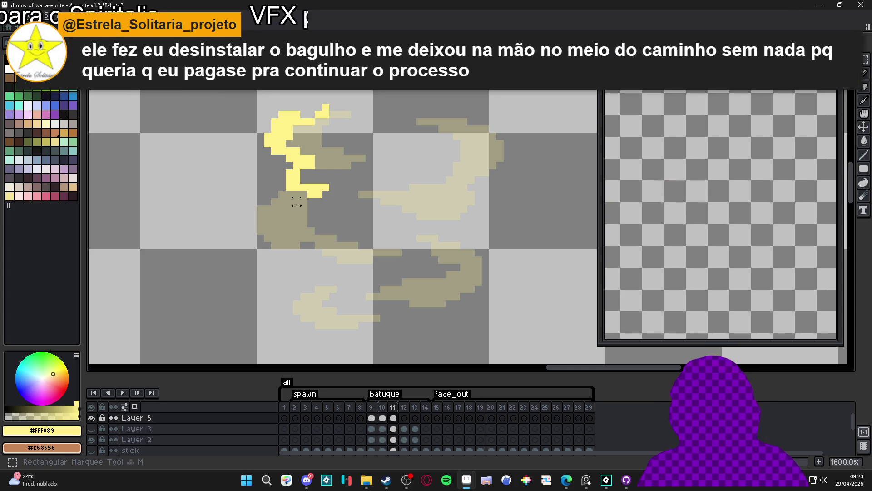
Step: Move the lower yellow stroke slightly left and down in two small shifts
drag(354, 208, 262, 166)
mouse_move(299, 192)
mouse_down()
mouse_move(272, 200)
mouse_move(288, 200)
mouse_up()
click(281, 193)
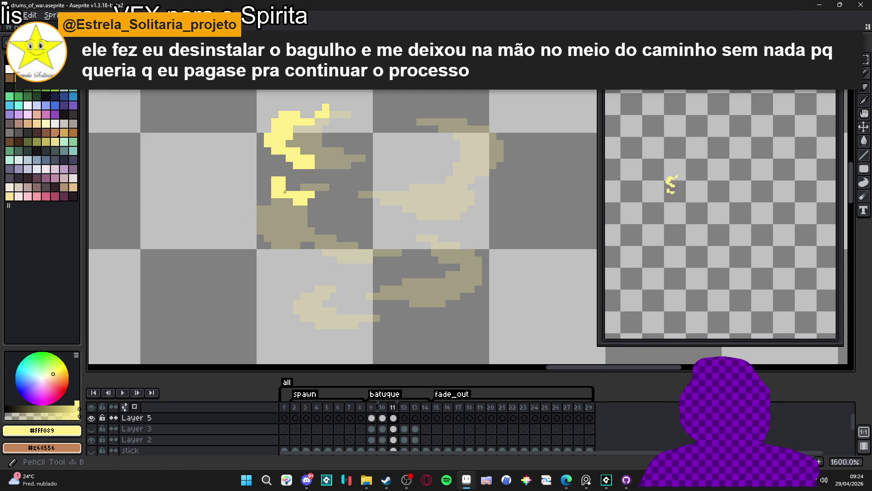
drag(323, 167, 240, 237)
drag(296, 199, 289, 207)
click(289, 207)
Step: Join the upper and lower yellow shapes into an S, adding touch-up pixels and erasing strays
drag(282, 180, 302, 177)
drag(303, 176, 305, 174)
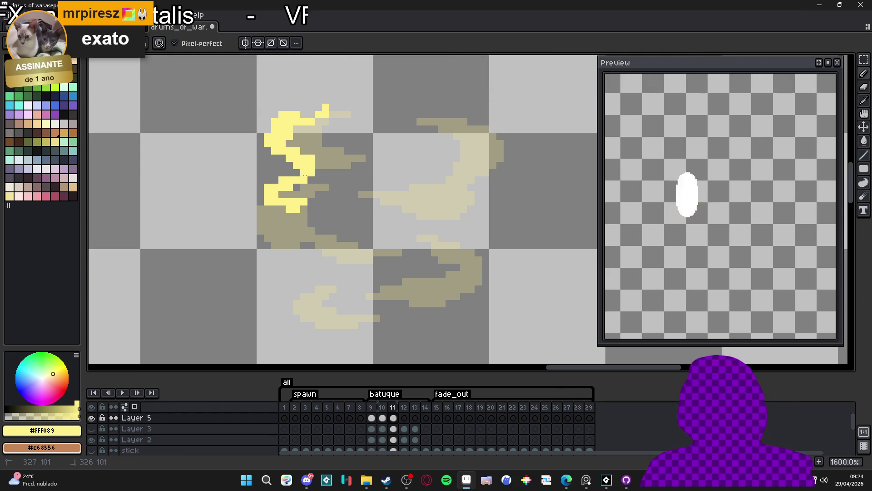
click(260, 195)
click(282, 209)
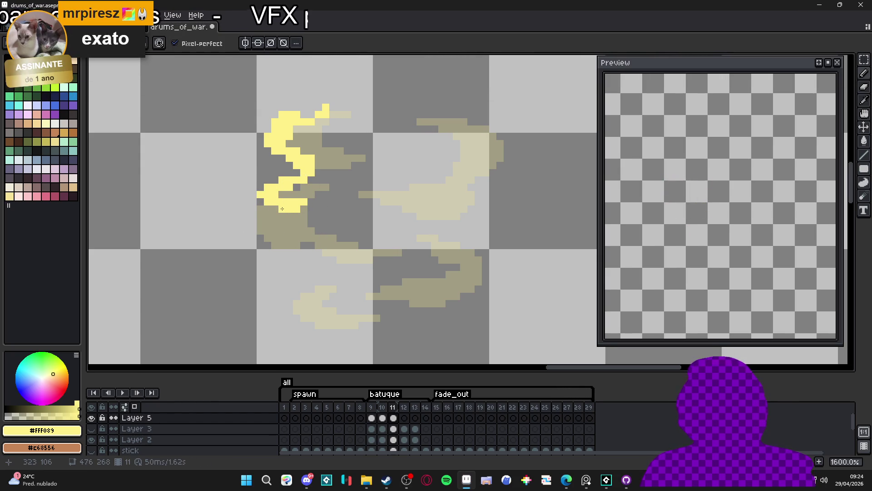
key(e)
drag(296, 209, 288, 209)
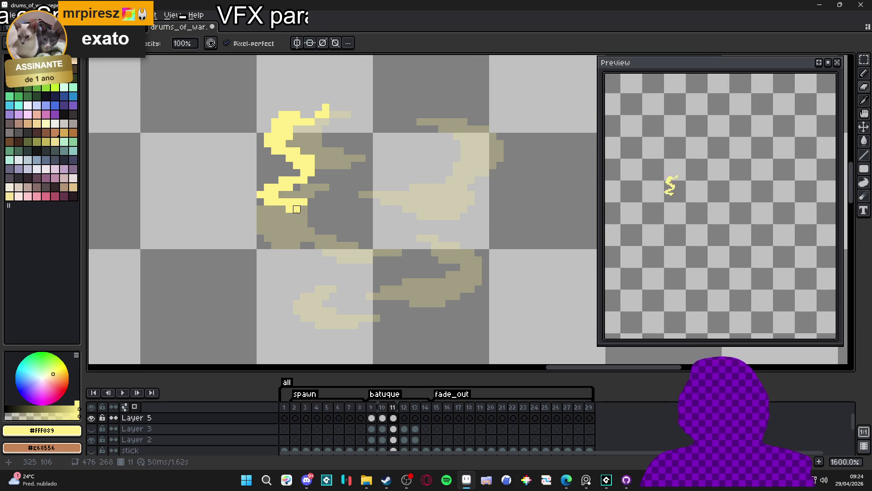
key(b)
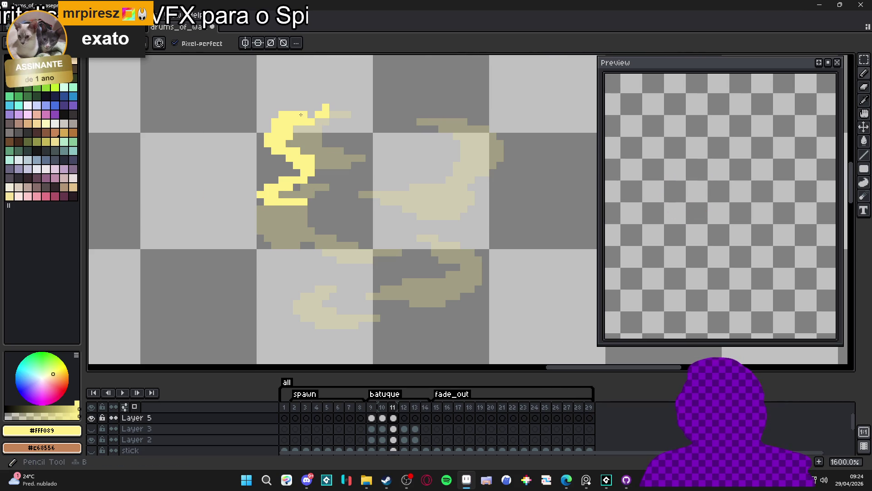
key(e)
click(325, 107)
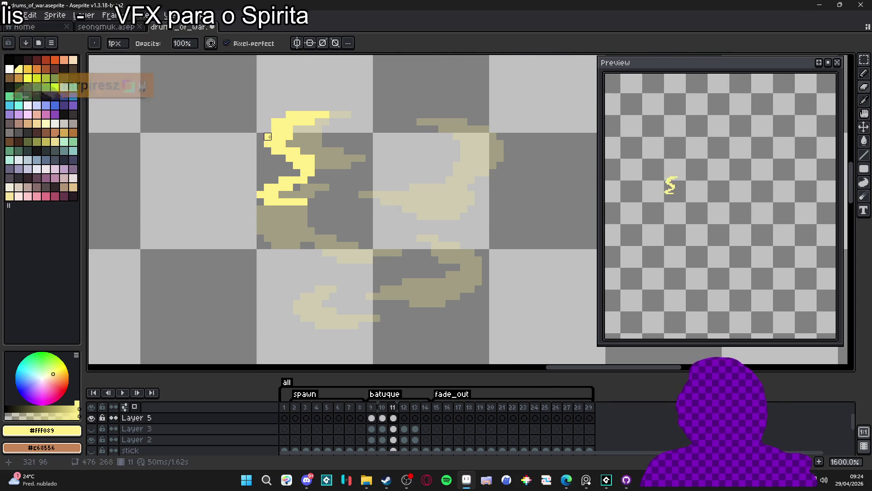
drag(265, 130, 283, 137)
scroll(298, 160, down, 1)
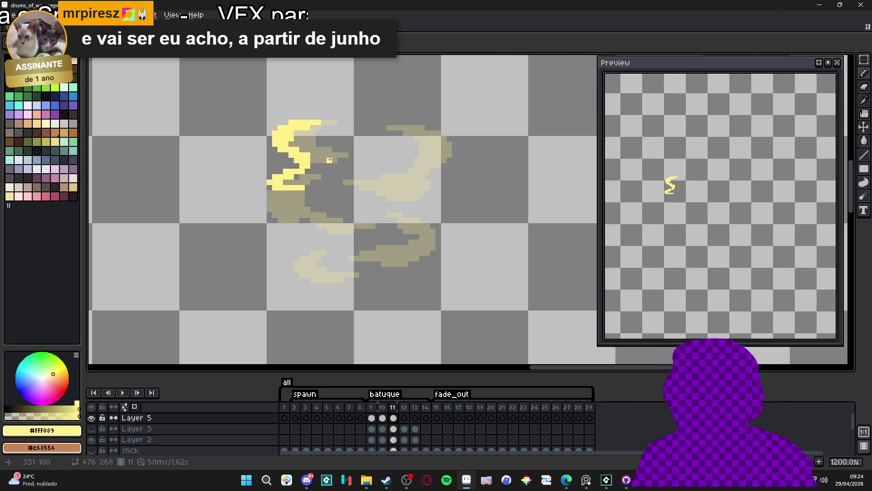
Step: Draw a first yellow curve across the upper right of the swirl
scroll(291, 166, up, 1)
key(b)
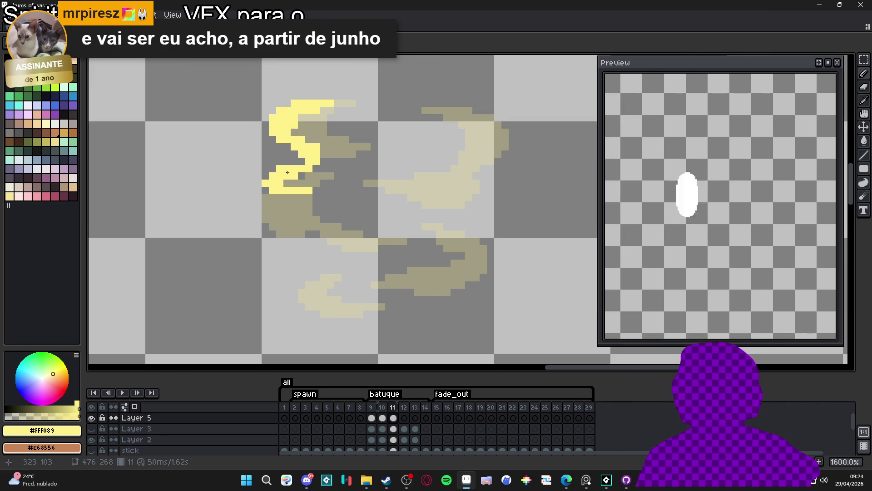
drag(400, 160, 358, 159)
click(403, 111)
mouse_move(406, 111)
mouse_down()
mouse_move(452, 116)
mouse_move(481, 136)
mouse_move(480, 157)
mouse_move(437, 164)
mouse_up()
mouse_move(493, 146)
mouse_down()
mouse_move(490, 134)
mouse_move(486, 153)
mouse_up()
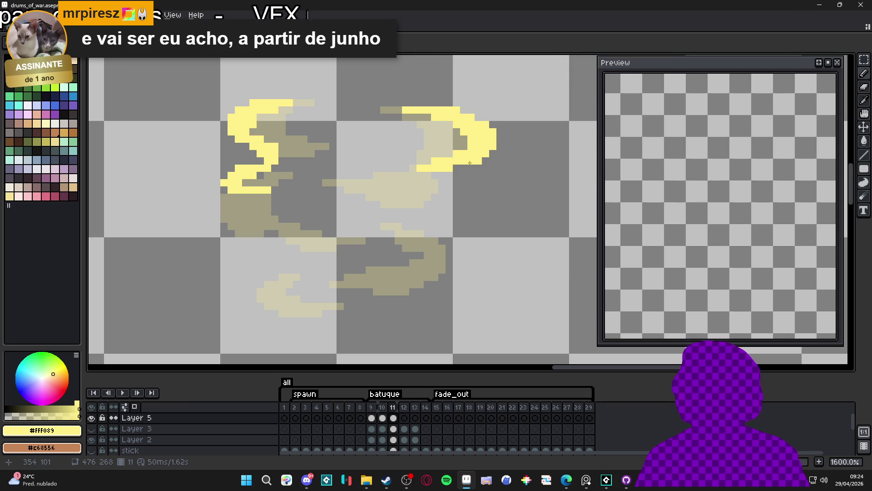
click(485, 117)
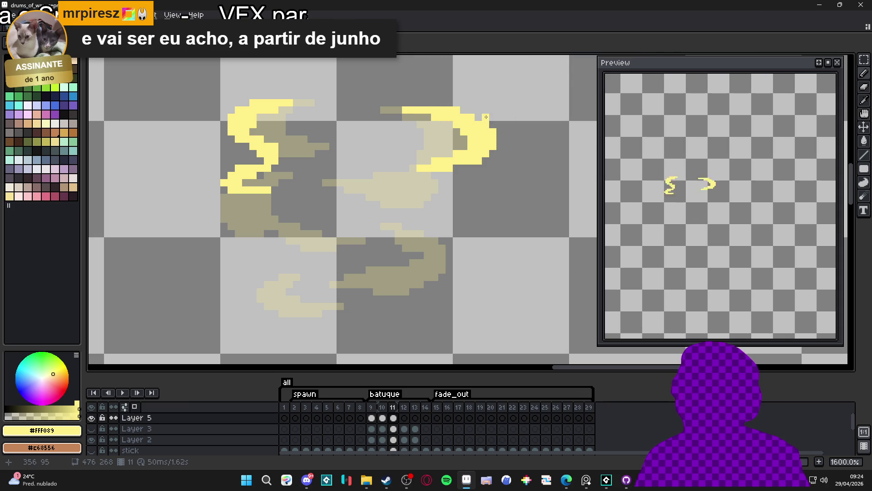
Step: Delete that right curve and redraw it as a hooked stroke, undoing the last pixels
mouse_move(486, 120)
mouse_down()
mouse_move(481, 182)
mouse_move(454, 64)
mouse_up()
key(Delete)
key(b)
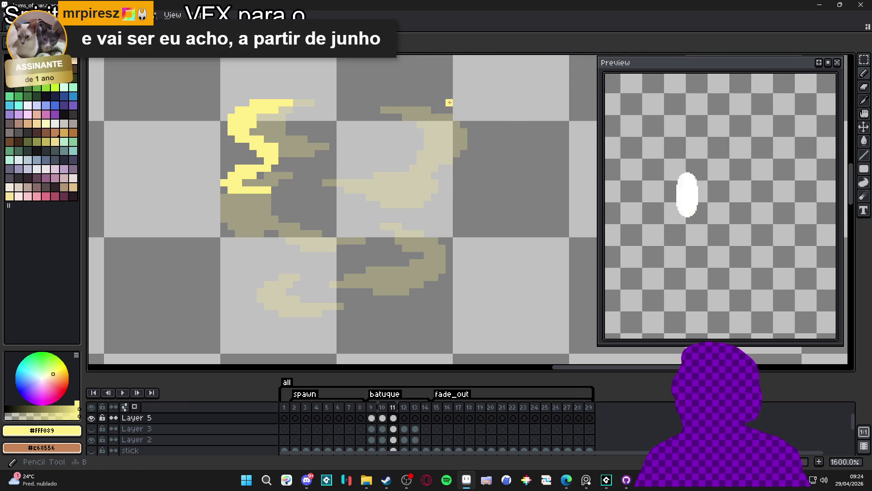
mouse_move(401, 110)
mouse_down()
mouse_move(493, 139)
mouse_move(476, 148)
mouse_move(492, 158)
mouse_move(473, 166)
mouse_move(408, 171)
mouse_up()
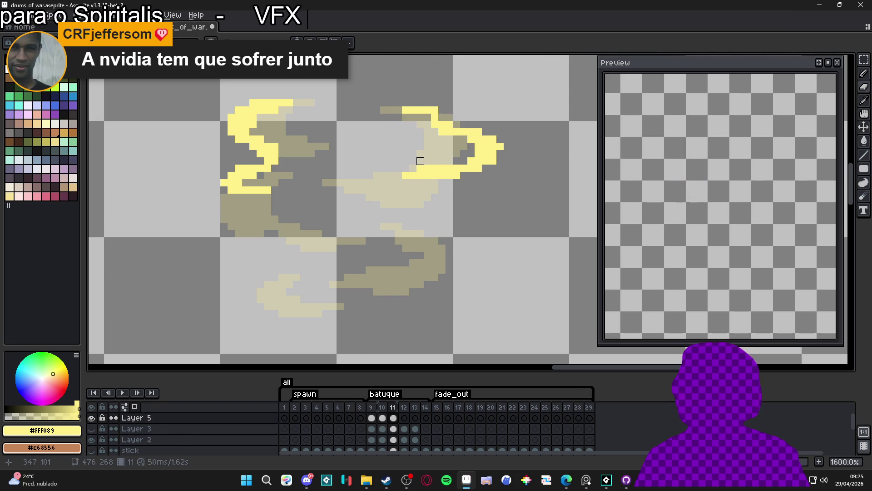
key(ctrl+z)
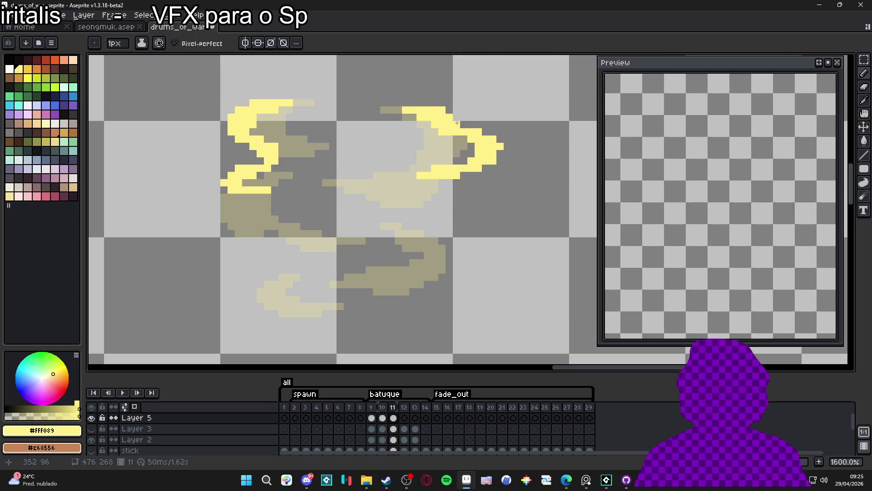
Step: Erase a stray yellow pixel at the right curve's top-left
key(e)
click(406, 110)
key(b)
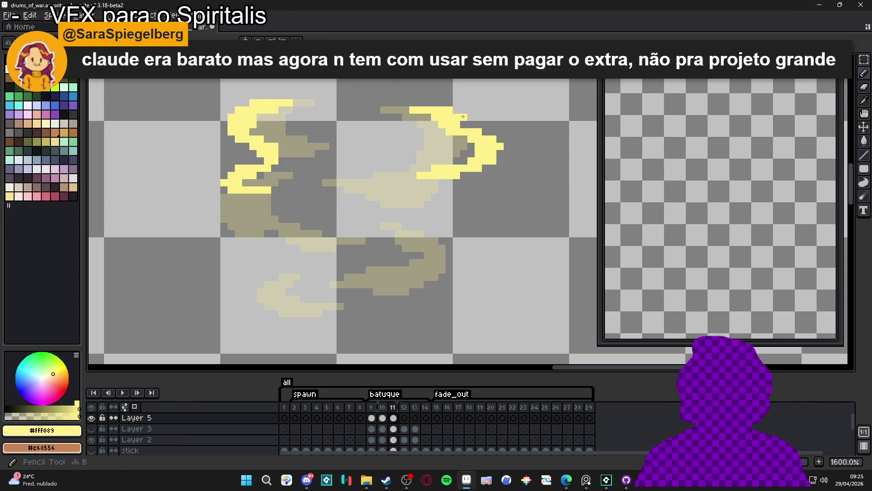
key(e)
key(b)
key(e)
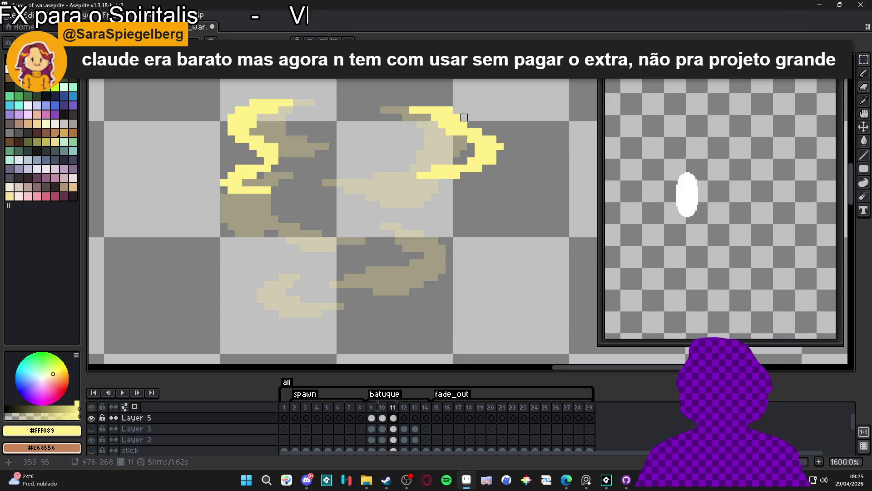
key(b)
scroll(443, 156, down, 1)
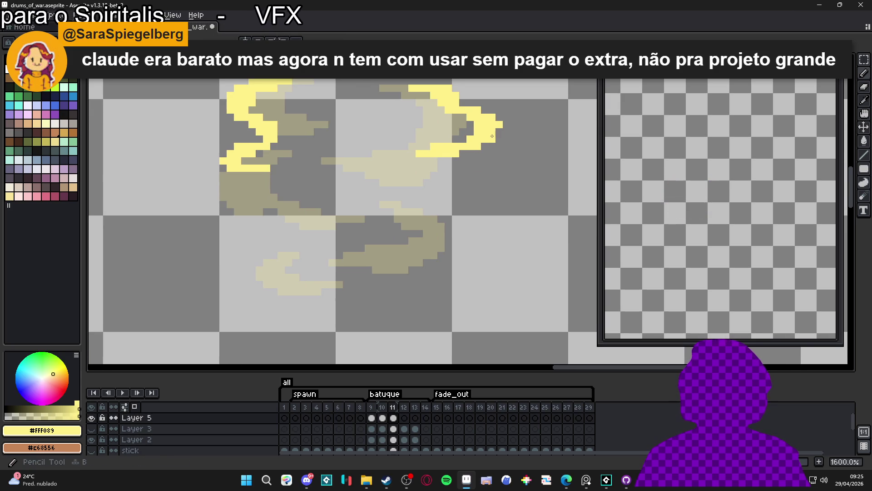
scroll(491, 135, down, 1)
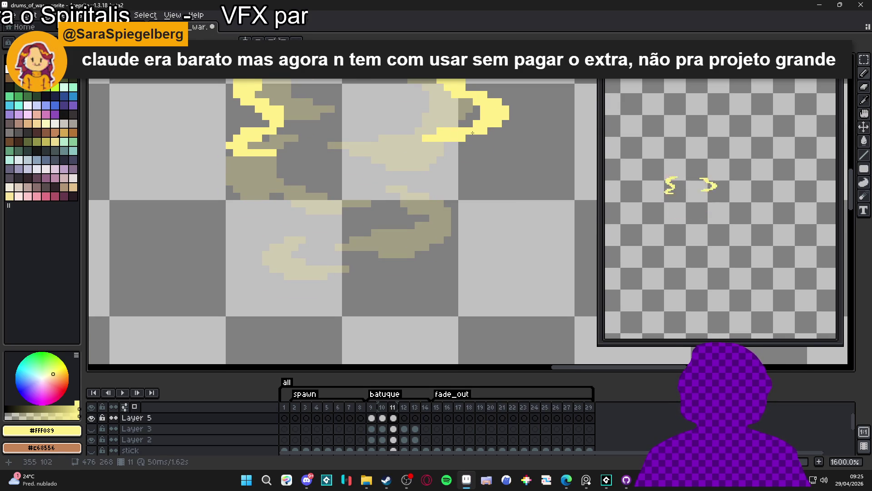
scroll(487, 133, up, 1)
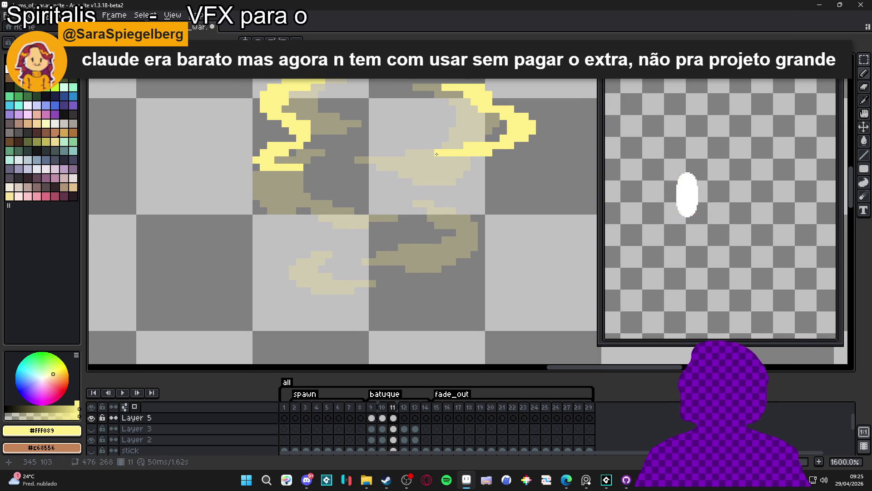
scroll(450, 161, down, 1)
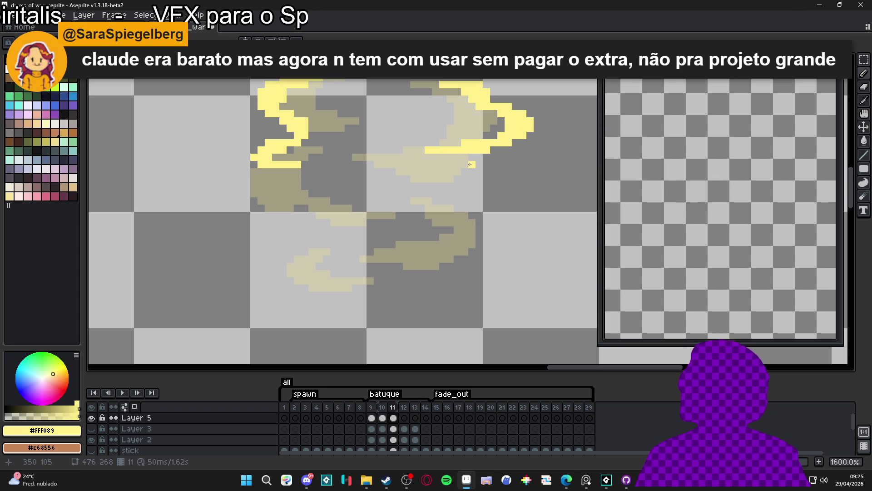
Step: Paint a lower yellow stroke beneath the right curve, extending it leftward
mouse_move(479, 178)
mouse_down()
mouse_move(465, 165)
mouse_move(469, 181)
mouse_move(460, 185)
mouse_move(484, 183)
mouse_move(489, 165)
mouse_move(473, 172)
mouse_move(452, 164)
mouse_up()
key(e)
click(461, 176)
key(b)
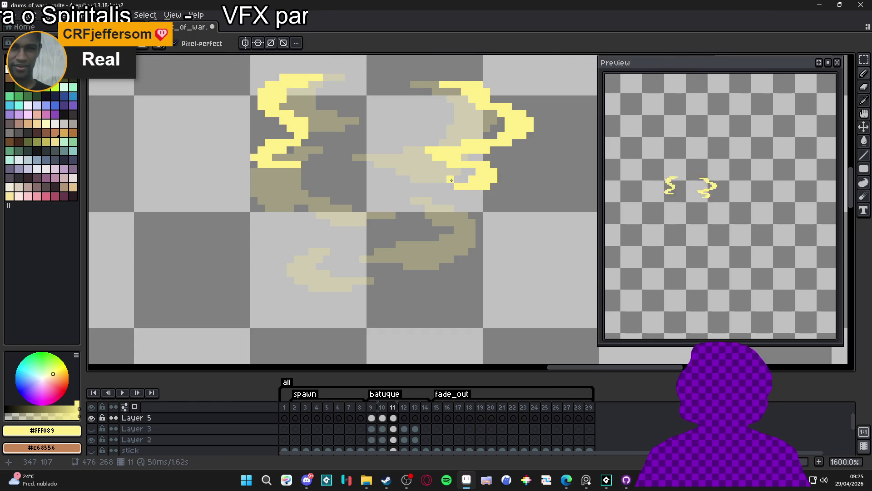
drag(451, 178, 431, 178)
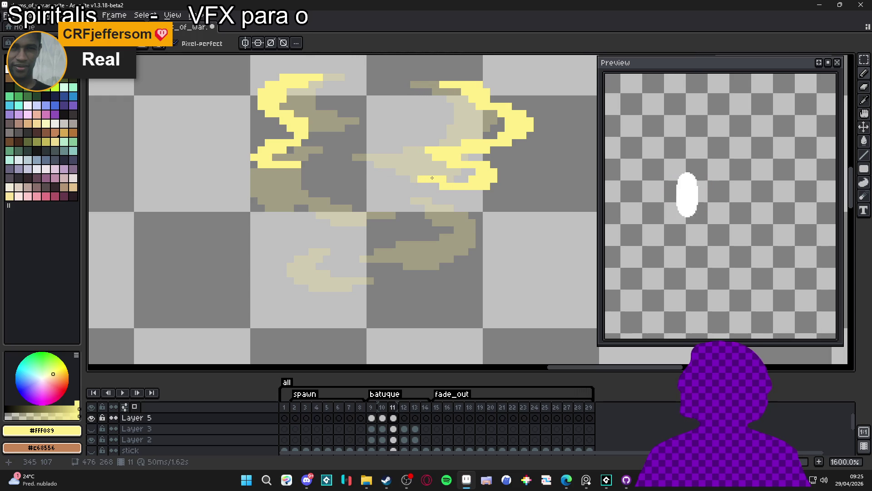
click(432, 184)
drag(468, 175, 438, 179)
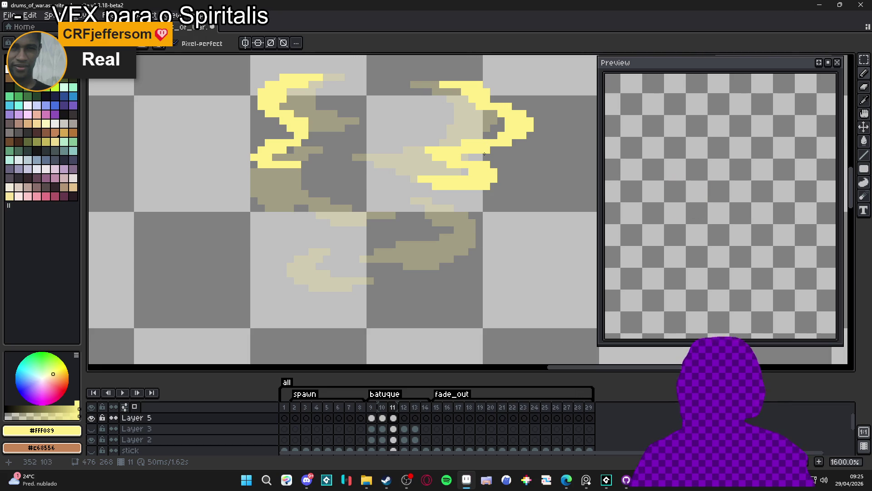
Step: Erase excess pixels along the lower stroke and trim the top arm of the right swirl
key(e)
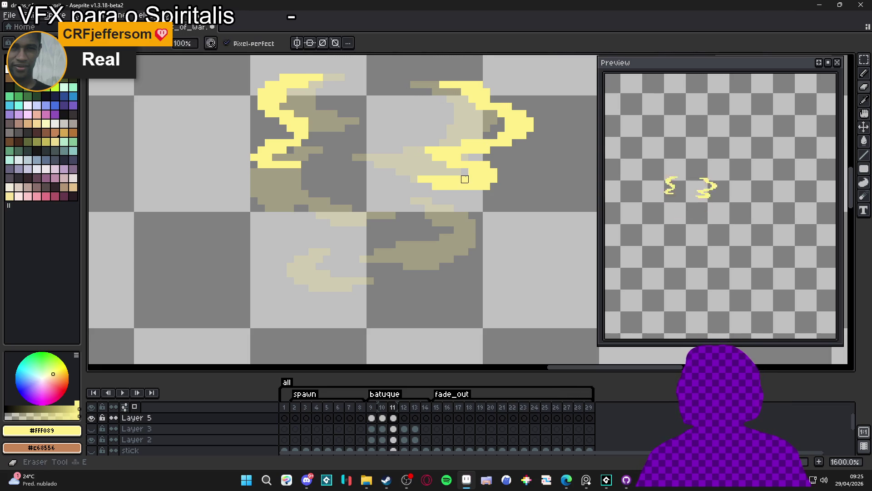
mouse_move(446, 176)
mouse_down()
mouse_move(424, 183)
mouse_move(424, 175)
mouse_up()
click(472, 172)
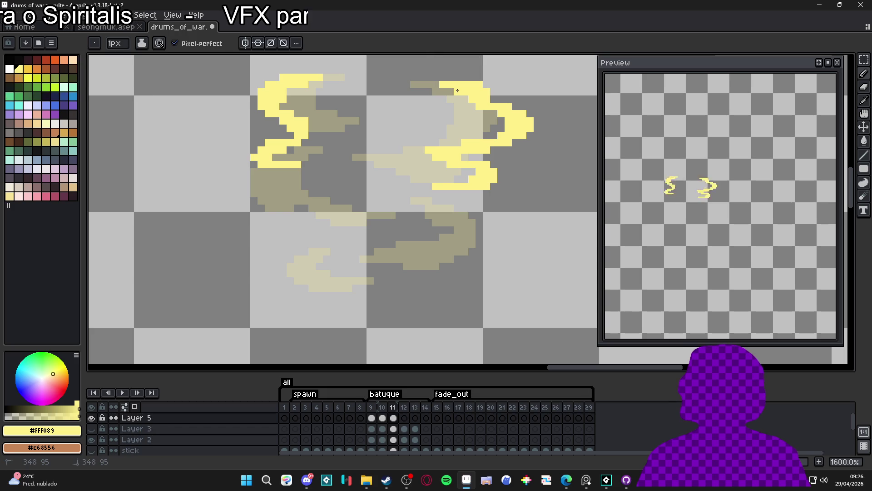
drag(487, 92, 480, 84)
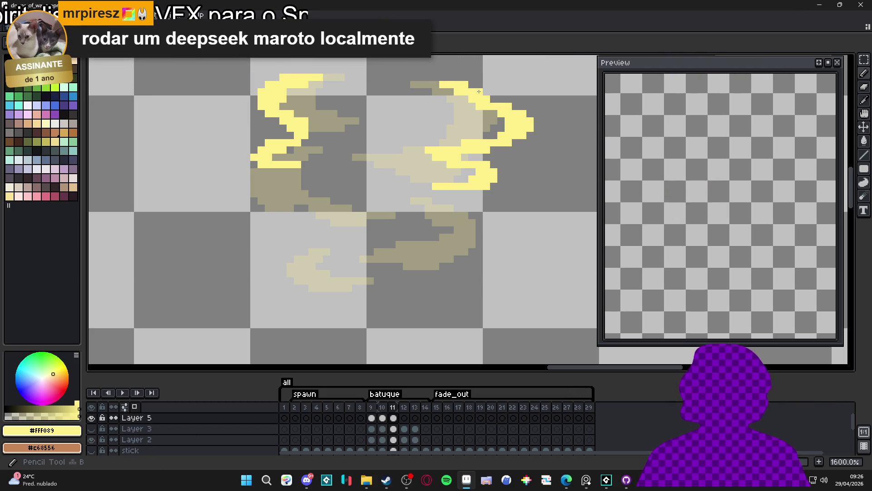
key(ctrl+z)
key(e)
drag(487, 84, 494, 92)
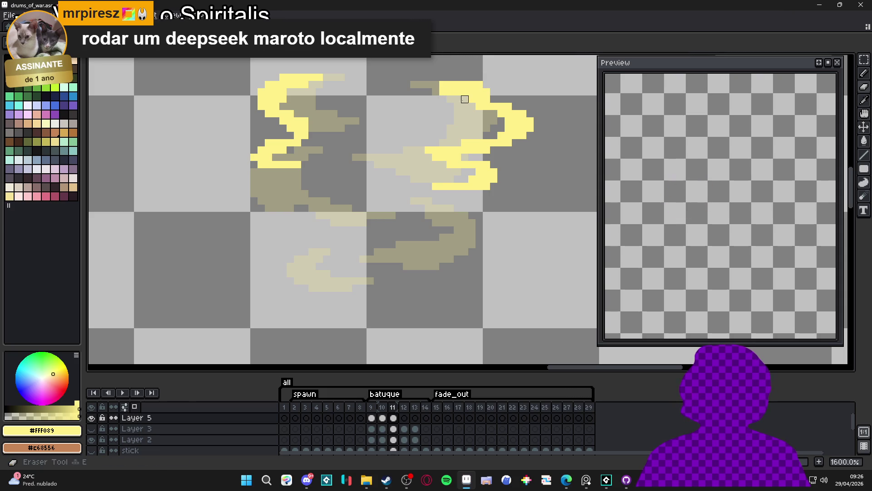
drag(479, 85, 486, 99)
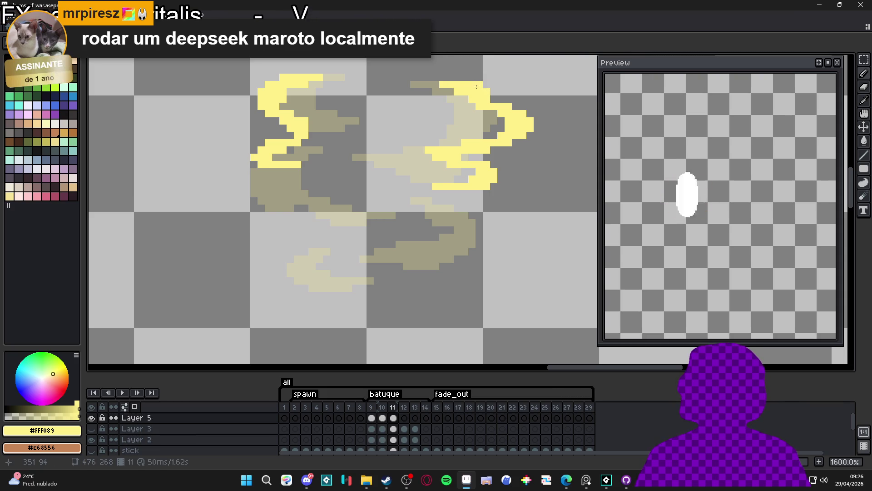
scroll(470, 88, left, 3)
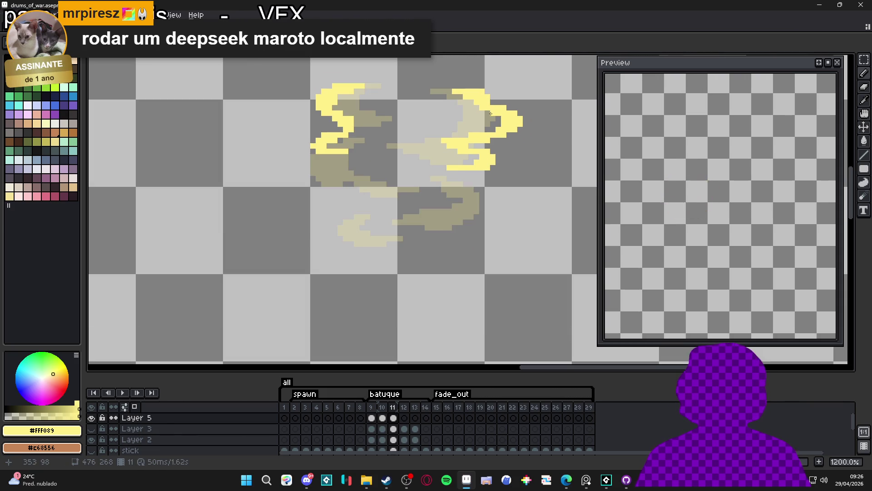
Step: Start a new yellow curl below the right swirl, extending it down and to the right
scroll(445, 144, right, 2)
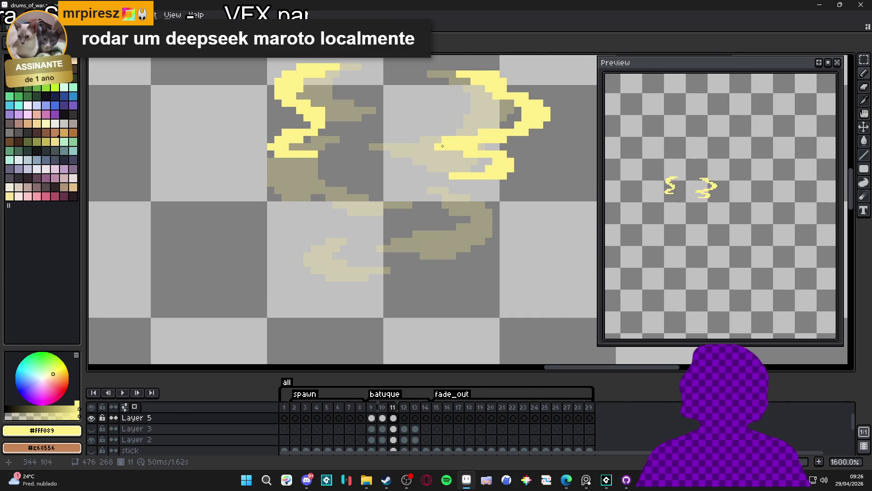
scroll(458, 157, down, 1)
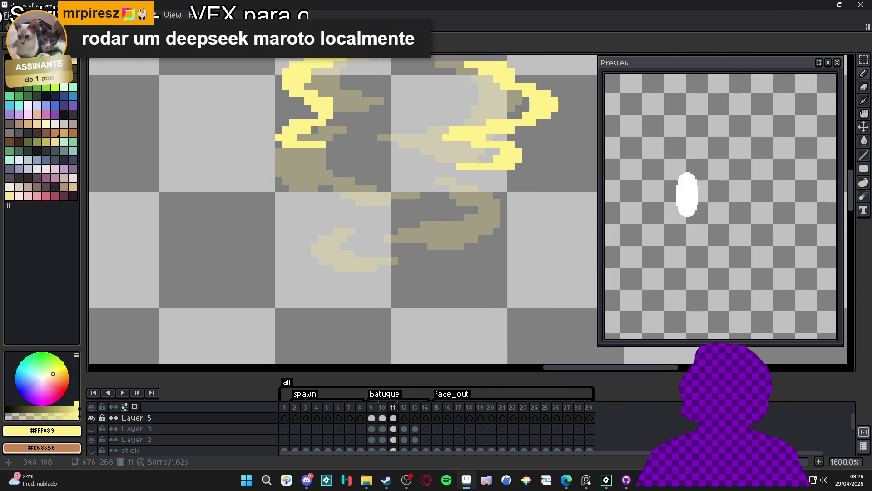
scroll(479, 189, down, 2)
drag(445, 172, 453, 181)
click(464, 175)
click(473, 186)
click(471, 191)
click(460, 193)
click(500, 201)
click(502, 211)
click(486, 180)
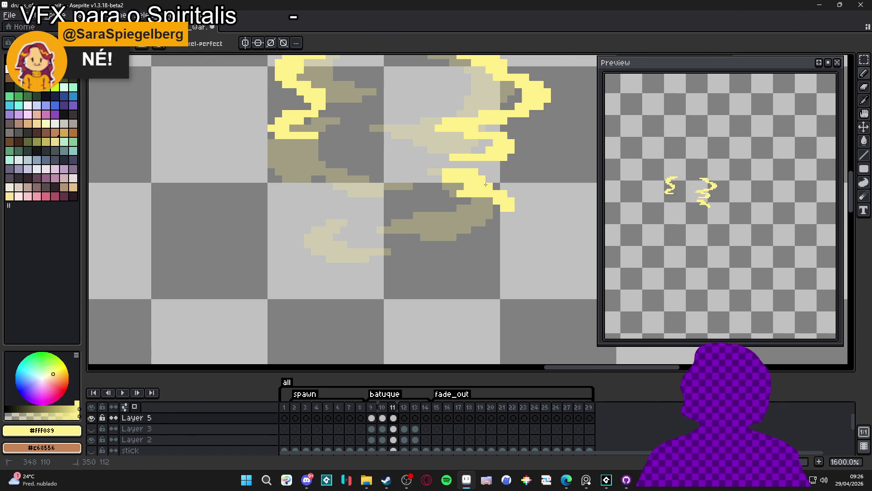
click(438, 171)
Step: Paint the bottom arm of the new curl
key(e)
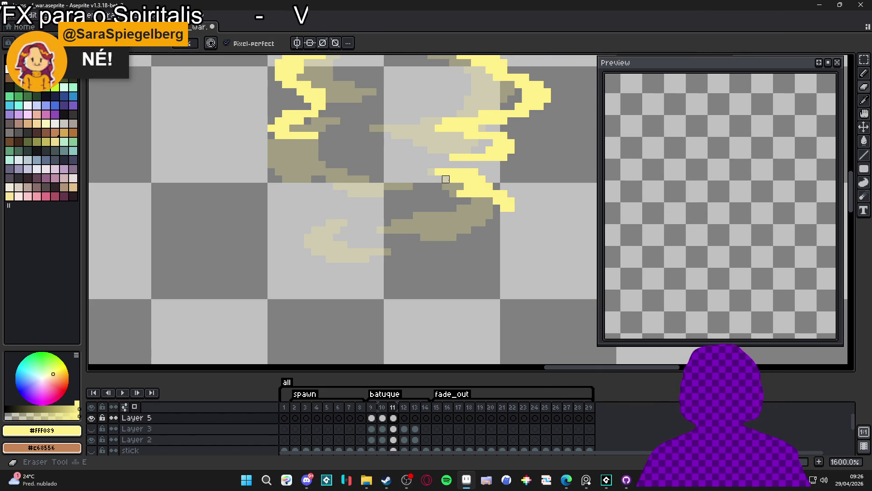
key(b)
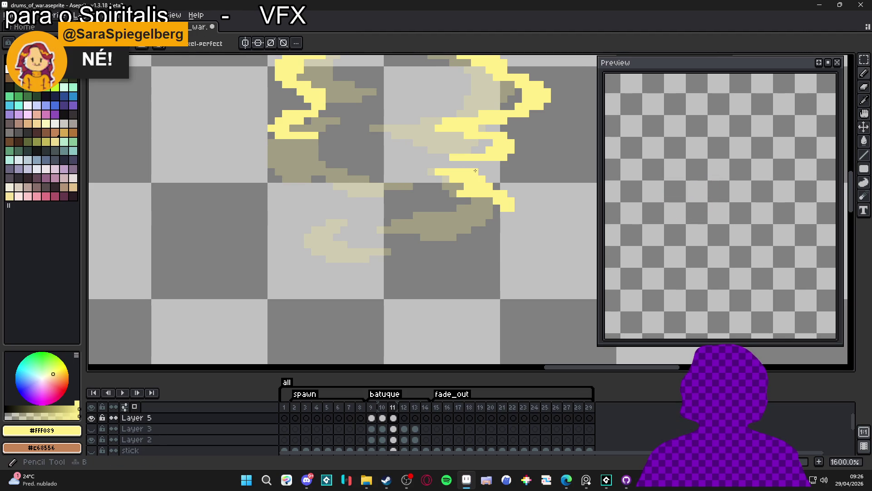
scroll(495, 178, down, 1)
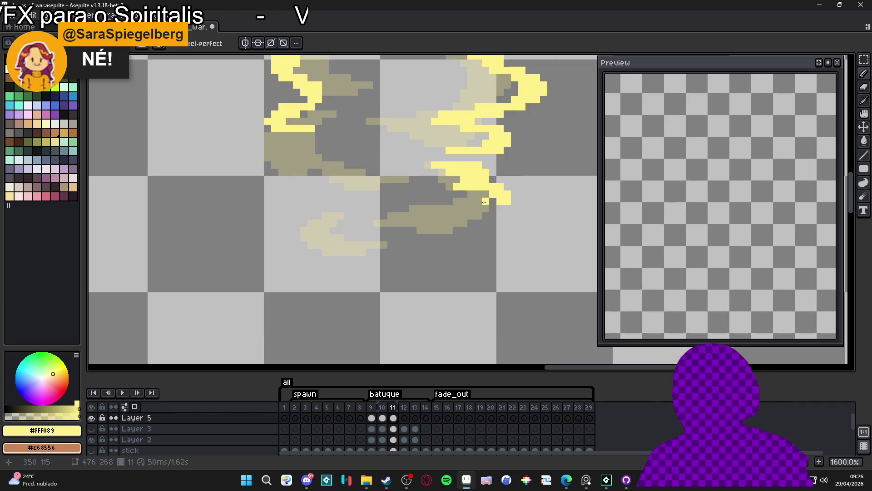
scroll(508, 208, up, 2)
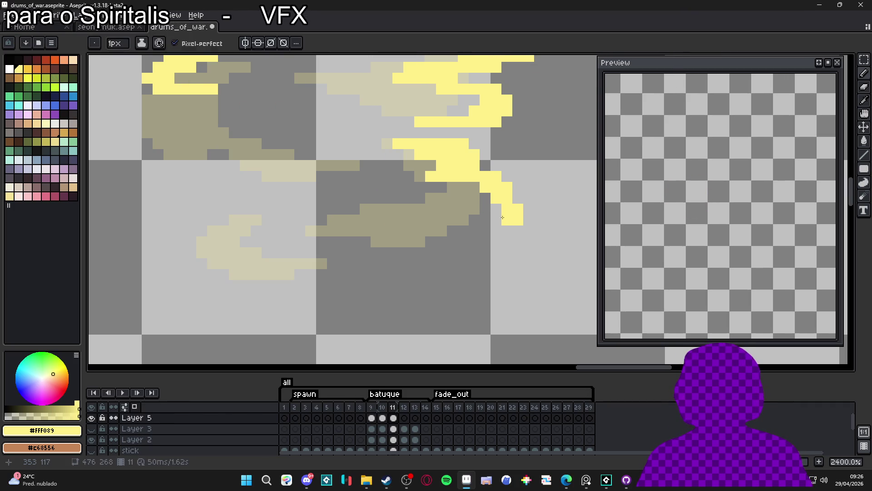
click(476, 234)
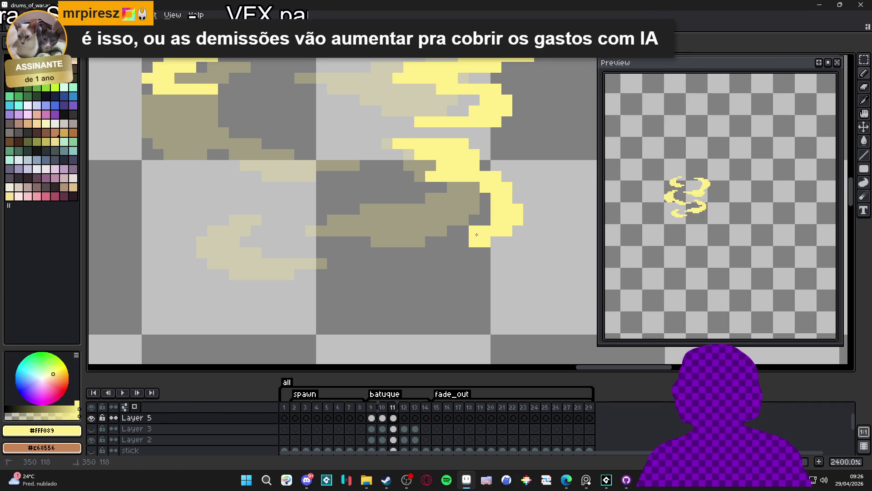
mouse_move(489, 226)
mouse_down()
mouse_move(496, 241)
mouse_move(409, 242)
mouse_move(486, 224)
mouse_up()
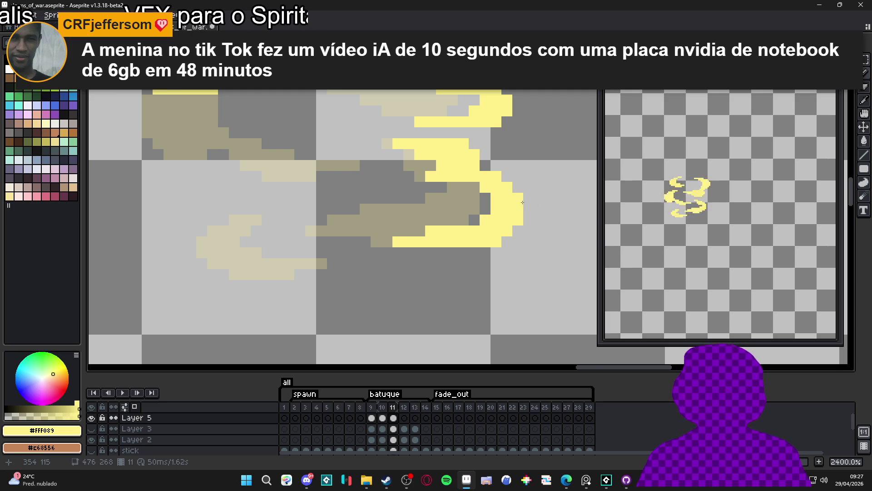
Step: Compare frames 10 and 11 on Layer 5, then select all of frame 10's swirl with Ctrl+A
scroll(522, 203, down, 3)
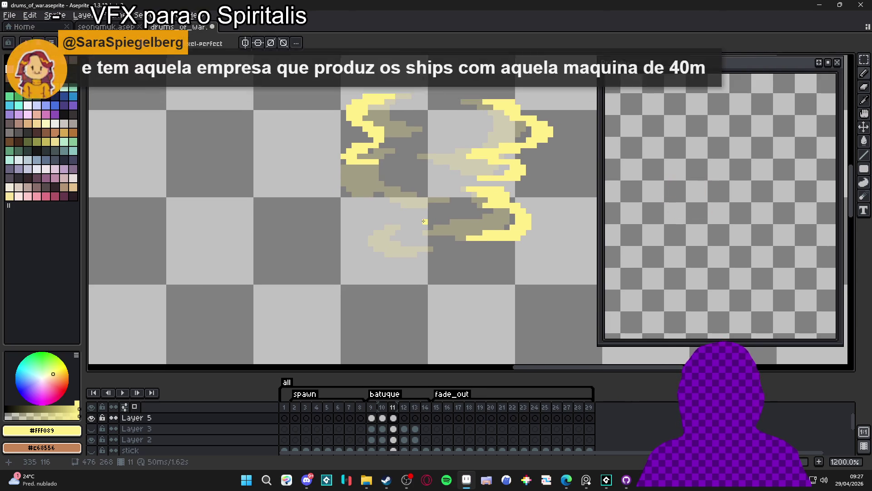
scroll(395, 230, up, 3)
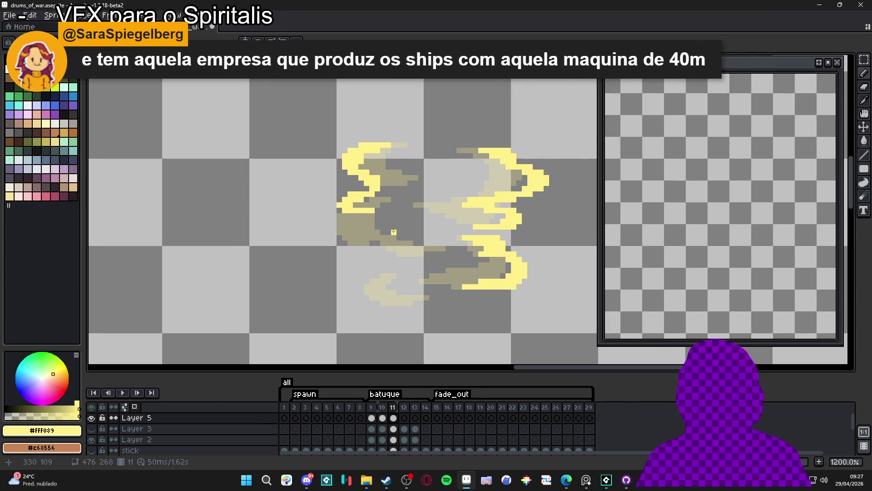
scroll(394, 231, down, 2)
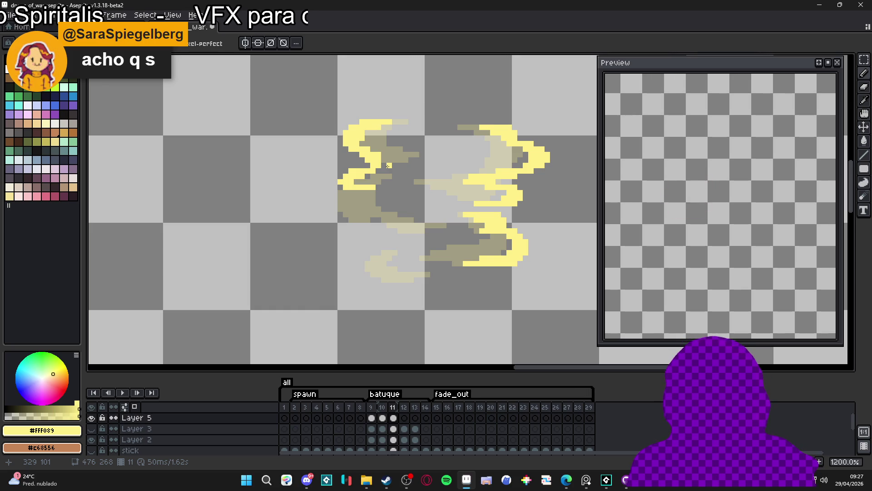
click(383, 418)
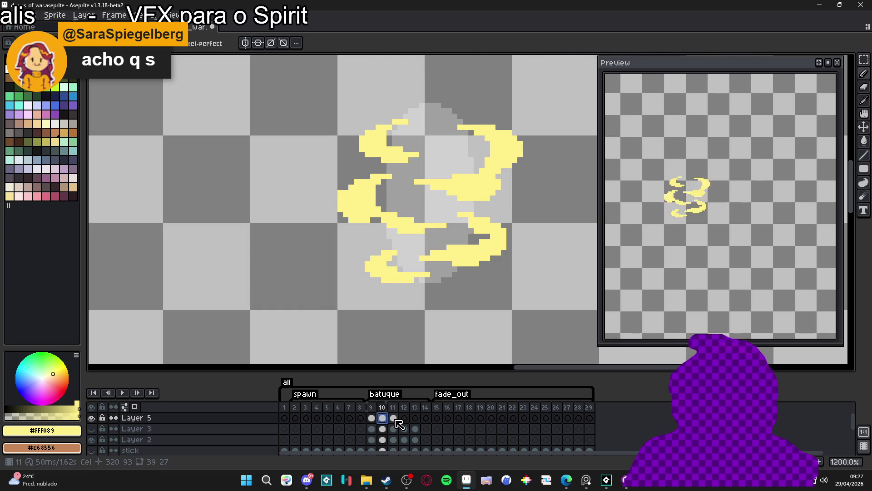
click(395, 420)
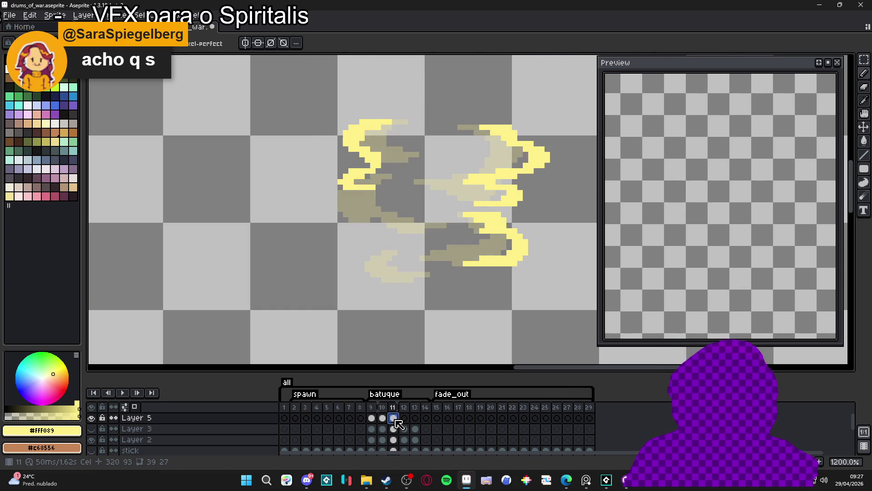
click(388, 421)
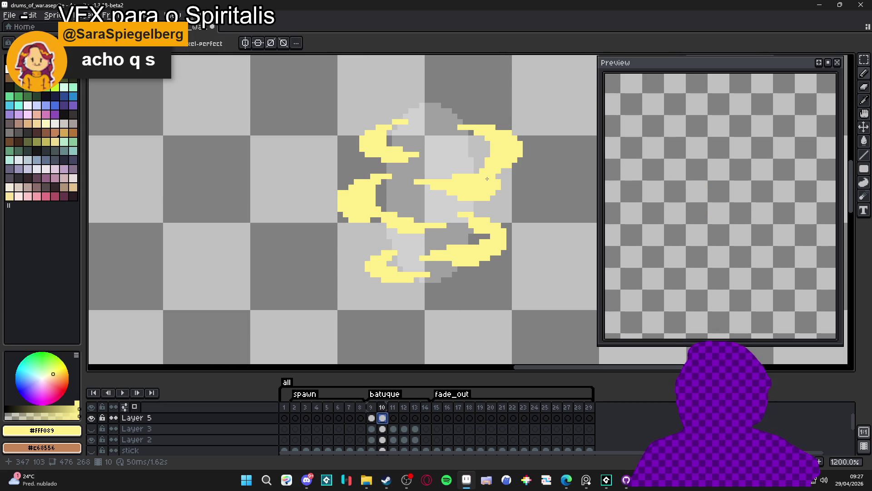
key(ctrl+a)
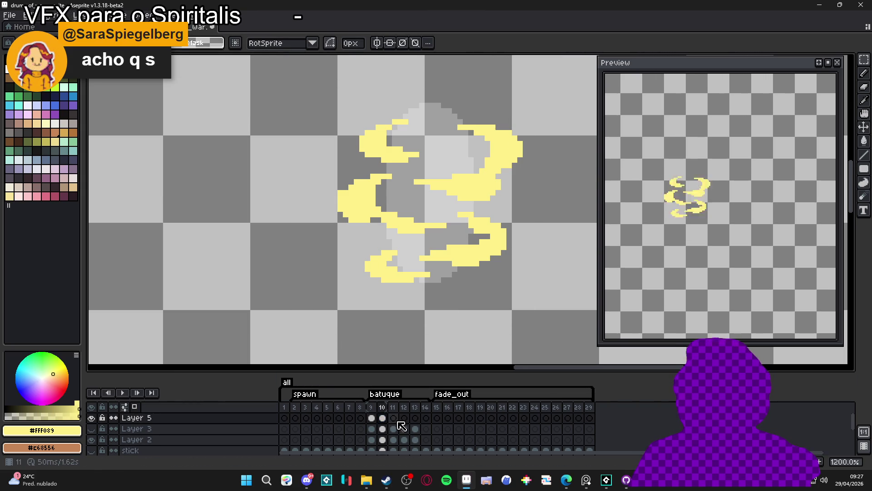
Step: Paste frame 10's swirl into frame 11 and slightly rotate the upper-right crescent
click(394, 418)
key(ctrl+v)
key(Return)
mouse_move(540, 107)
mouse_down()
mouse_move(450, 171)
mouse_move(468, 191)
mouse_move(492, 187)
mouse_up()
click(416, 119)
Step: Shift the upper-left crescent and the left swirl pieces one pixel left
mouse_move(438, 101)
mouse_down()
mouse_move(403, 150)
mouse_move(351, 165)
mouse_up()
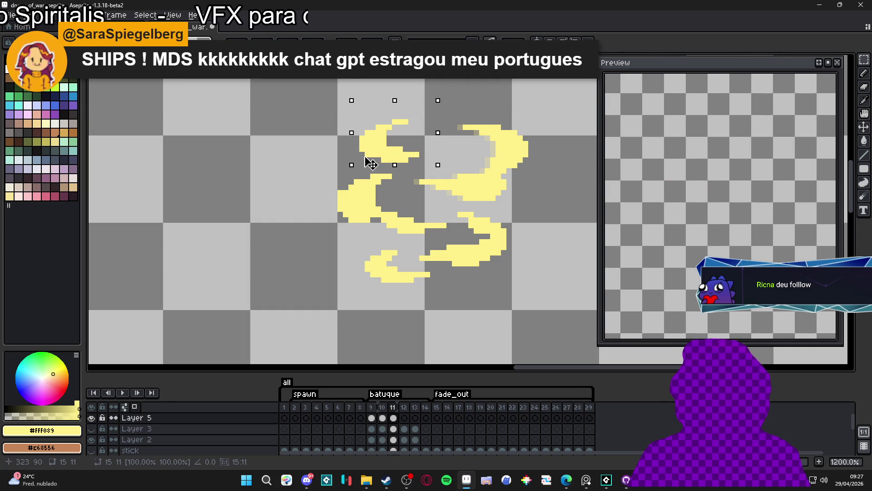
drag(371, 162, 364, 160)
click(388, 182)
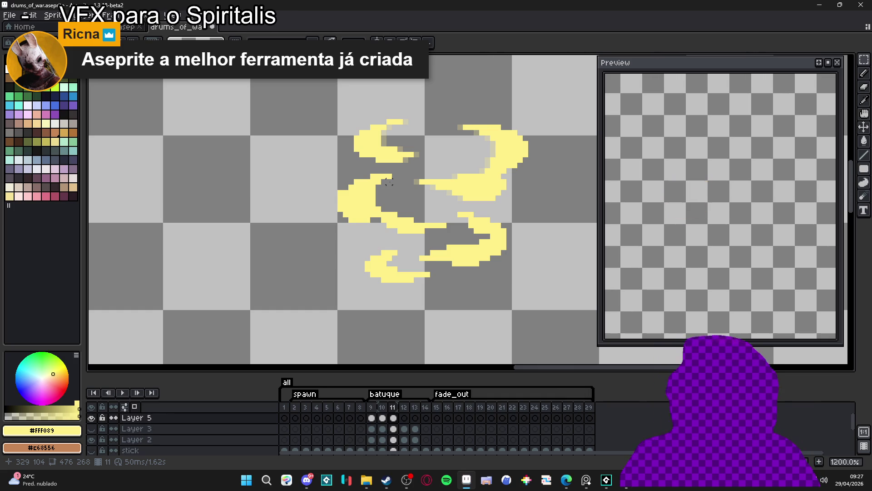
drag(403, 167, 314, 219)
drag(383, 214, 454, 236)
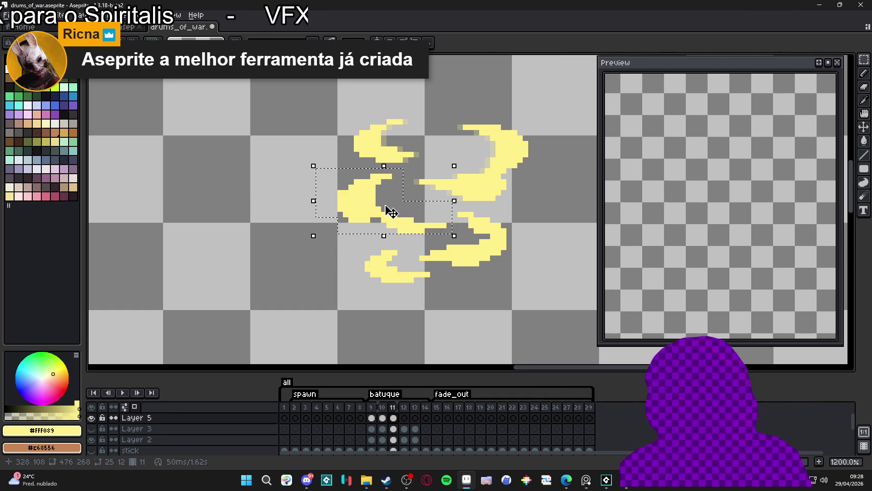
drag(383, 211, 378, 210)
key(ctrl+d)
Step: Nudge the lower-right swirl piece right and the lower-left pieces one pixel left
drag(460, 214, 535, 283)
mouse_move(418, 244)
mouse_down()
mouse_move(480, 270)
mouse_move(504, 257)
mouse_up()
key(ctrl+d)
mouse_move(437, 264)
mouse_down()
mouse_move(395, 285)
mouse_move(358, 289)
mouse_up()
mouse_move(346, 242)
mouse_down()
mouse_move(407, 276)
mouse_move(389, 272)
mouse_up()
key(ctrl+d)
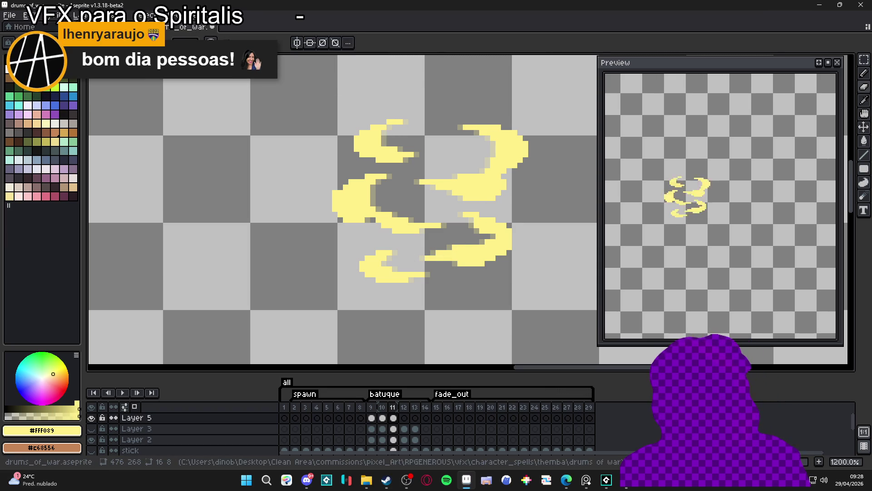
Step: Shade pixels inside the upper-left crescent darker
drag(363, 177, 354, 178)
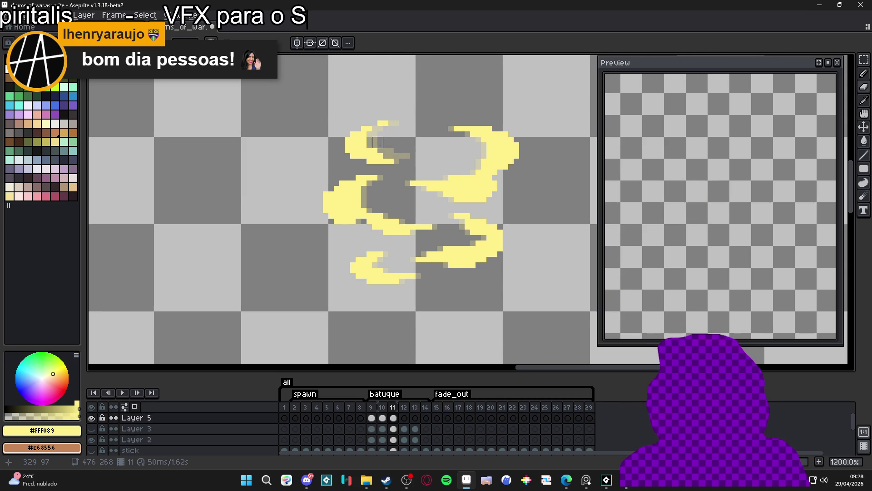
drag(377, 142, 378, 150)
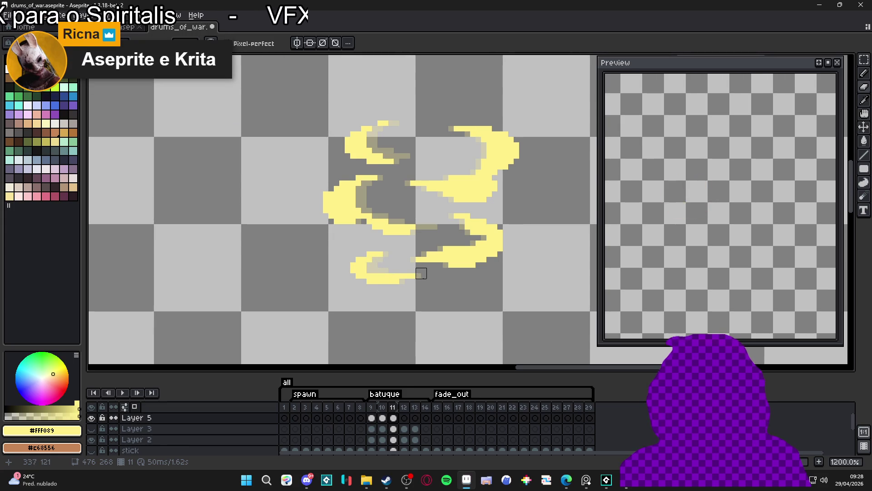
drag(432, 252, 414, 265)
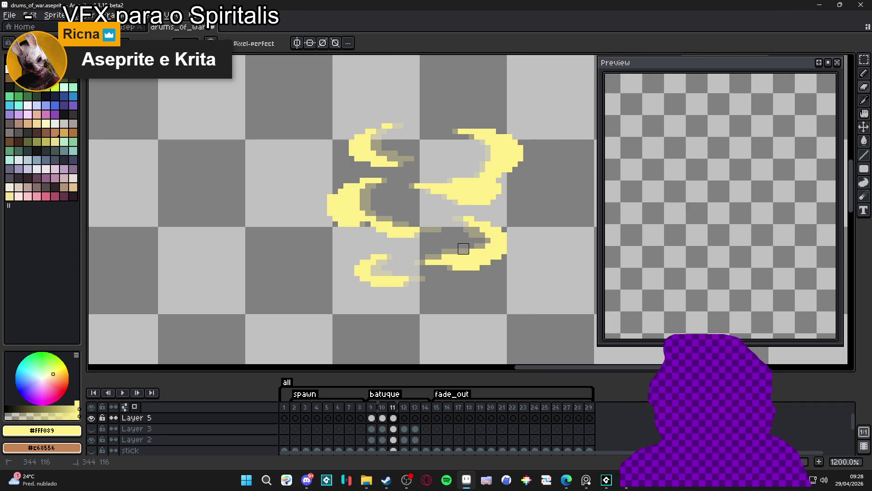
scroll(432, 205, up, 1)
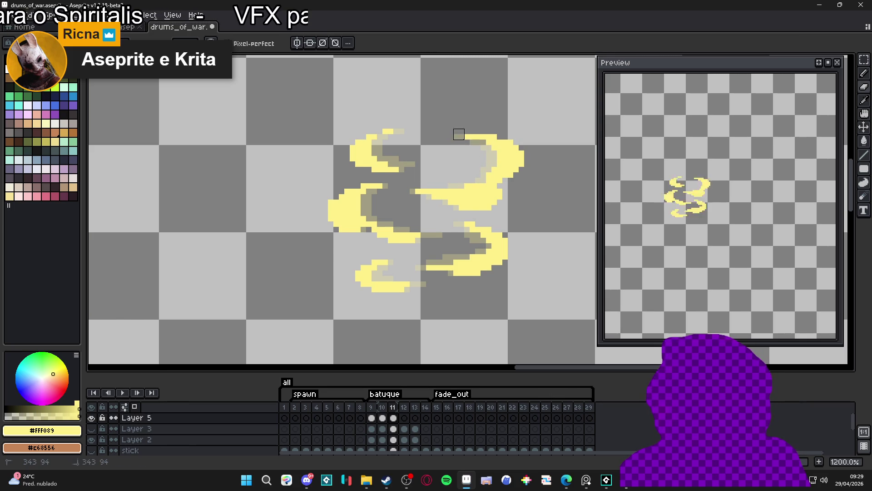
scroll(459, 213, down, 2)
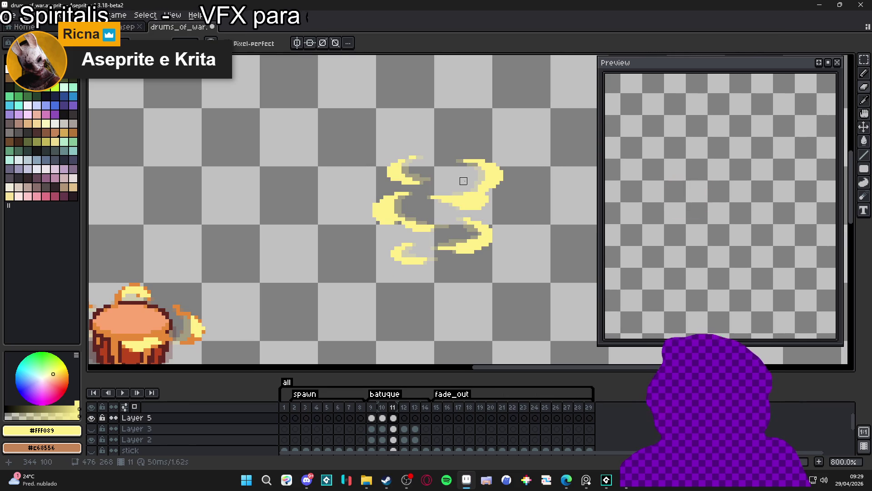
scroll(478, 199, up, 2)
Step: Erase stray yellow pixels on the left swirl stroke
key(e)
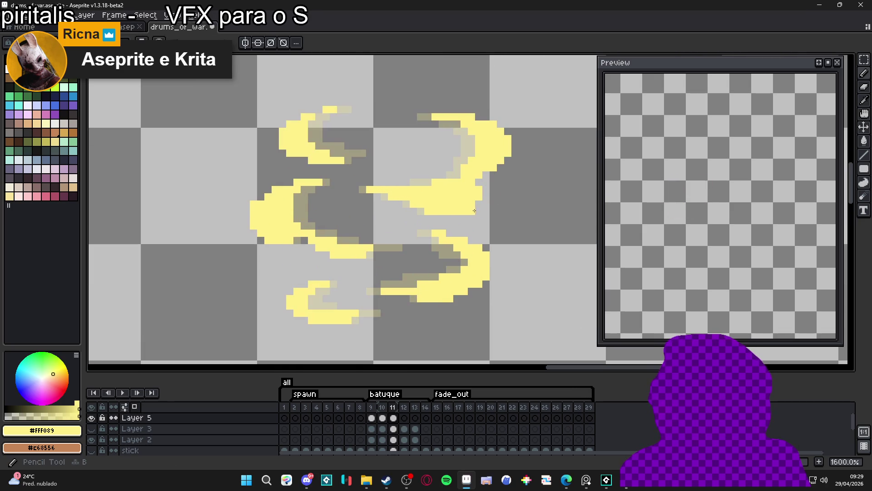
key(b)
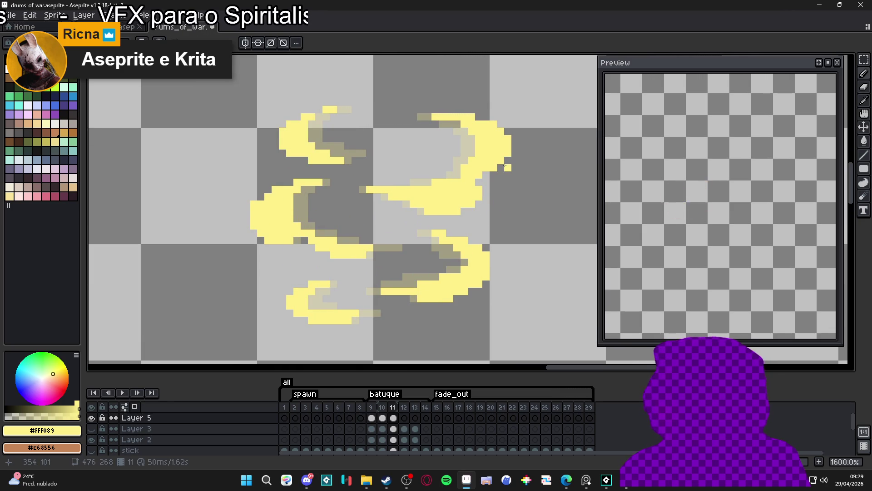
key(e)
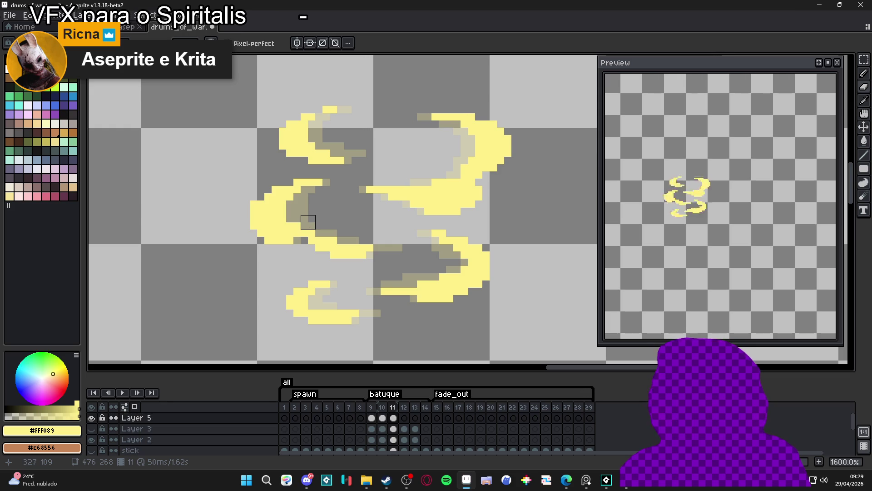
drag(286, 207, 308, 222)
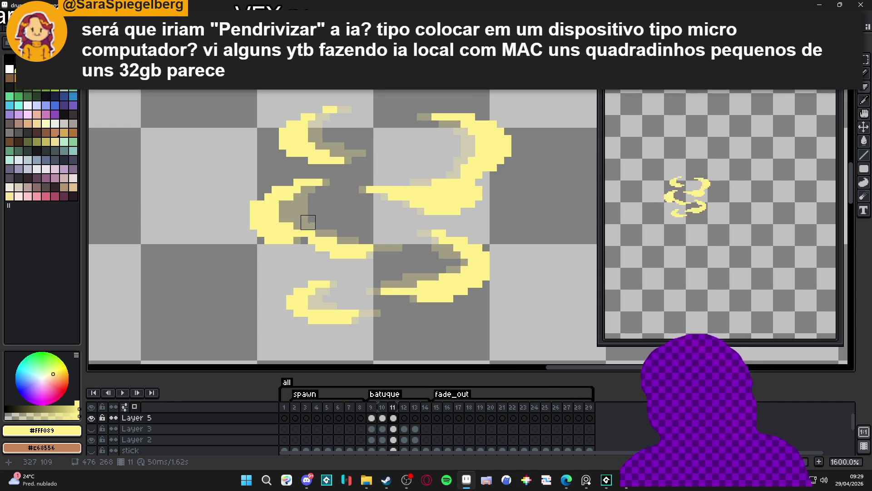
scroll(308, 222, down, 5)
scroll(309, 227, down, 5)
scroll(308, 229, up, 5)
scroll(310, 235, down, 2)
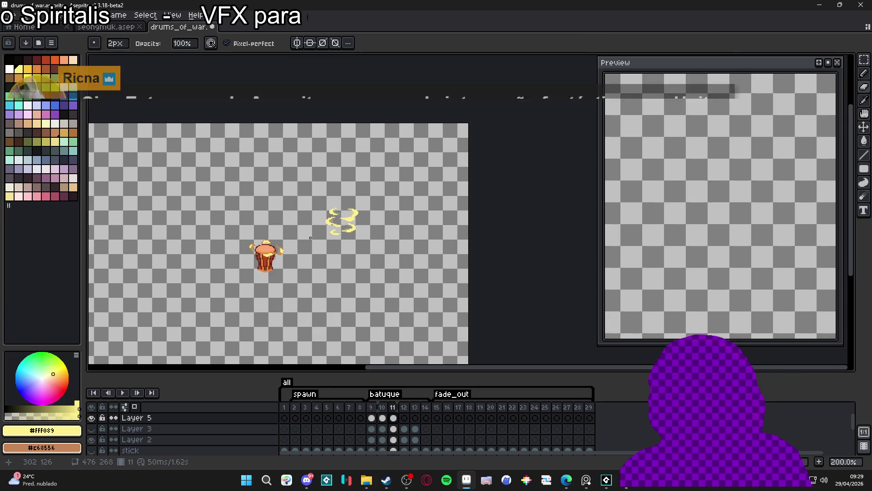
Step: Make the stick layer and Layer 1's battle-scene background visible
click(91, 450)
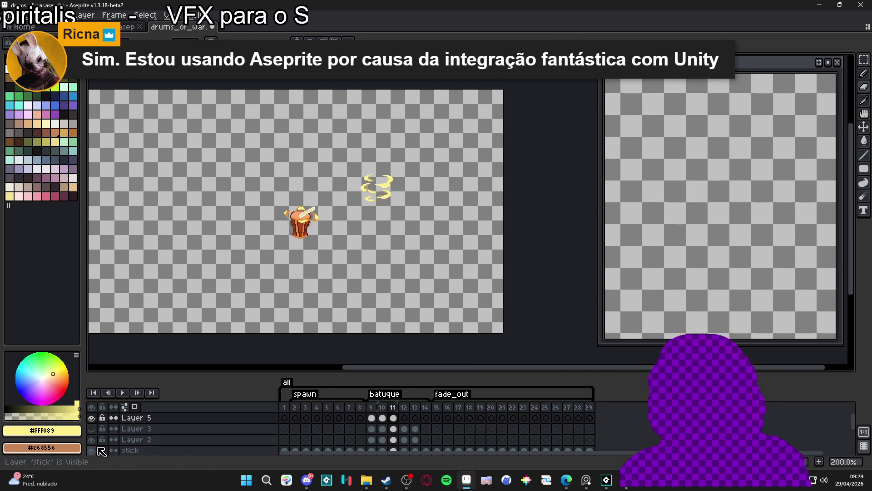
scroll(98, 447, down, 2)
click(91, 437)
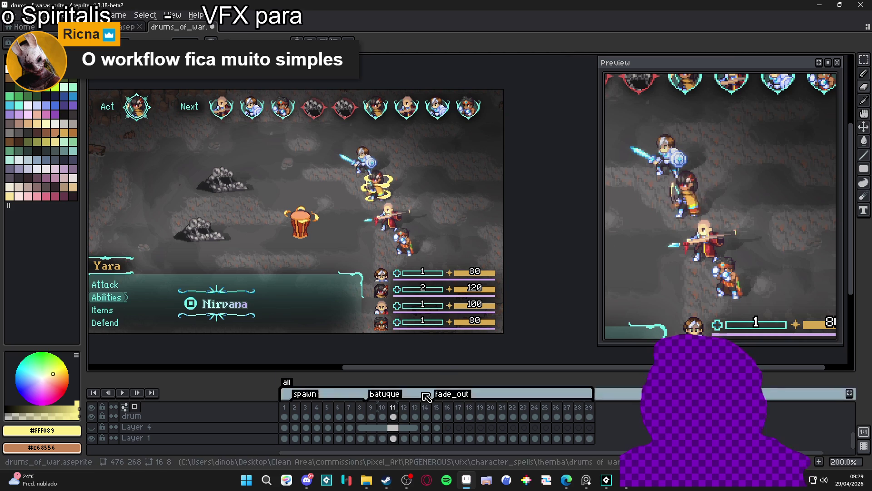
Step: Zoom in on Layer 5 and flip between frames 10 and 11 of the swirl
click(398, 407)
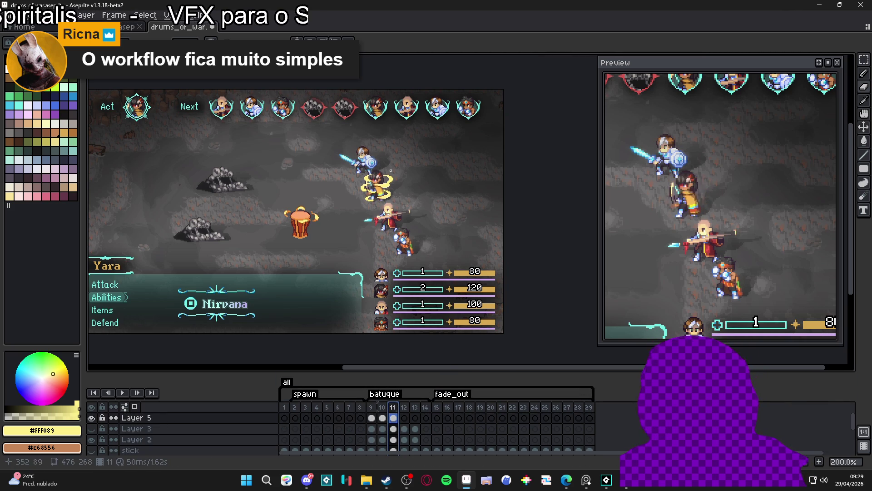
scroll(388, 175, up, 4)
scroll(339, 191, up, 1)
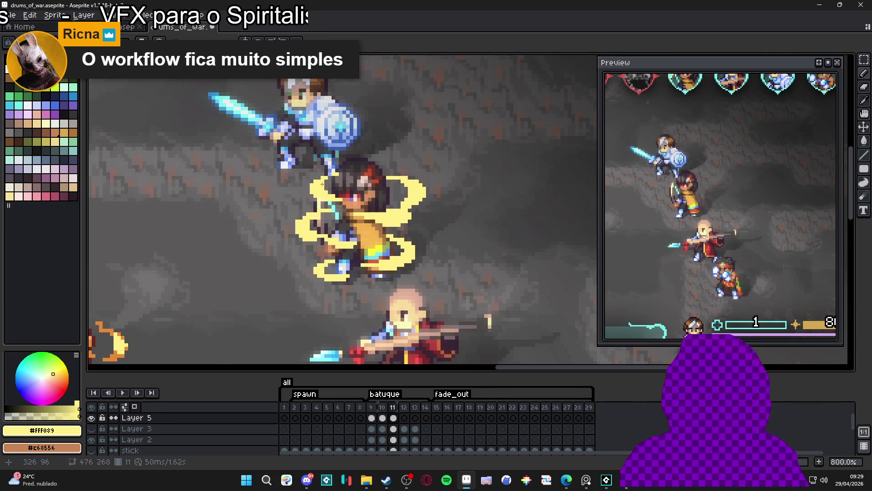
click(393, 418)
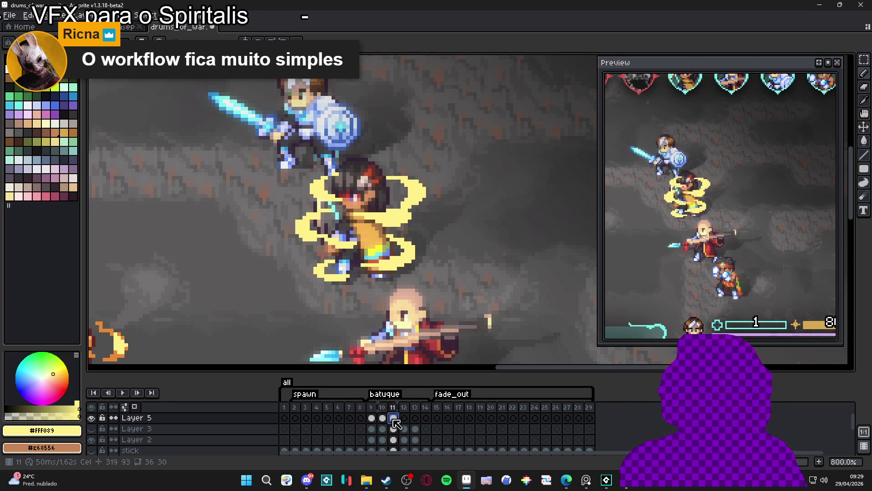
key(comma)
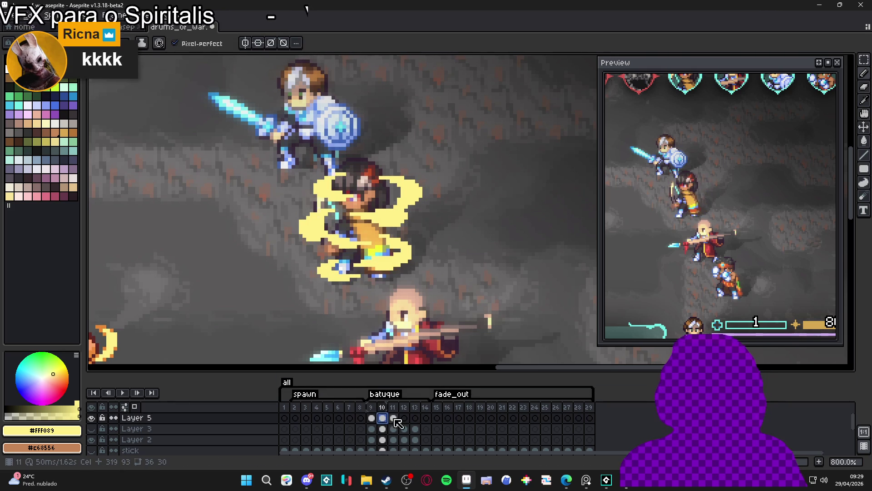
click(394, 418)
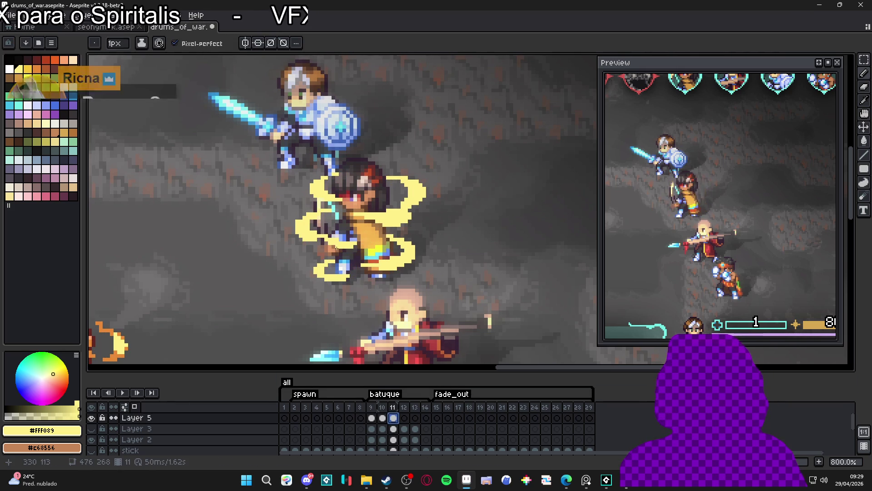
scroll(336, 248, up, 3)
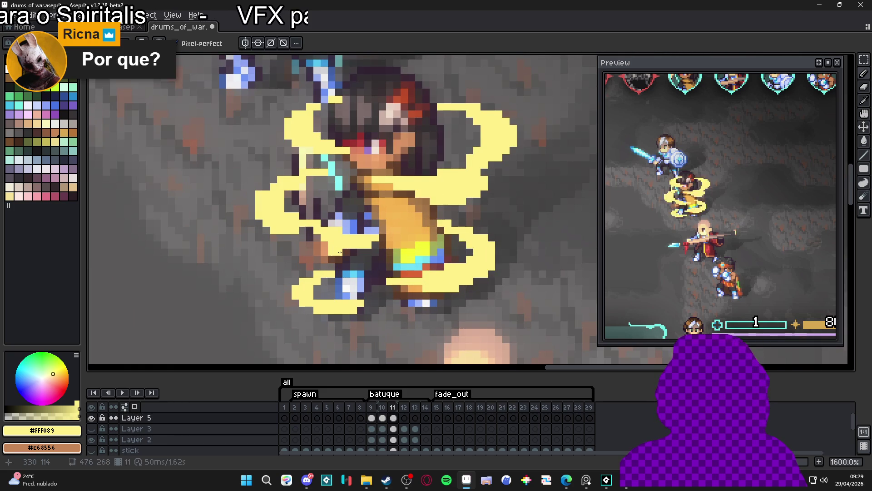
Step: Switch to the Eraser and bring up the palette presets list with F4
key(b)
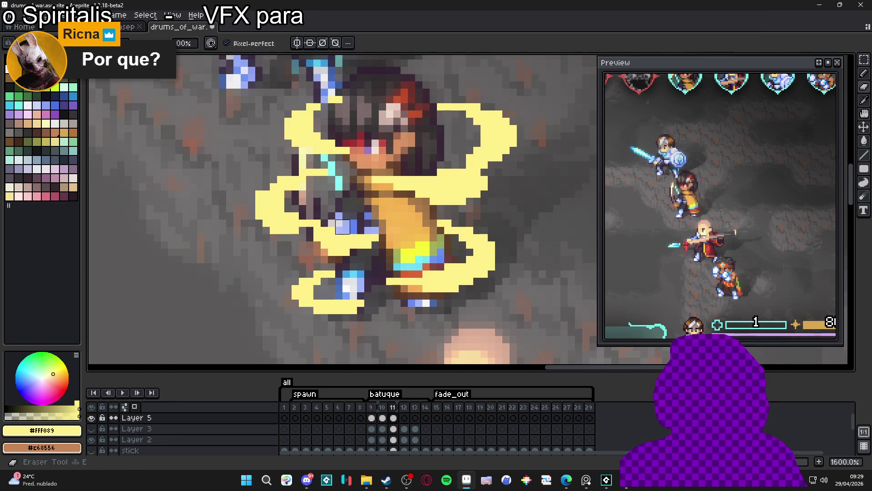
key(e)
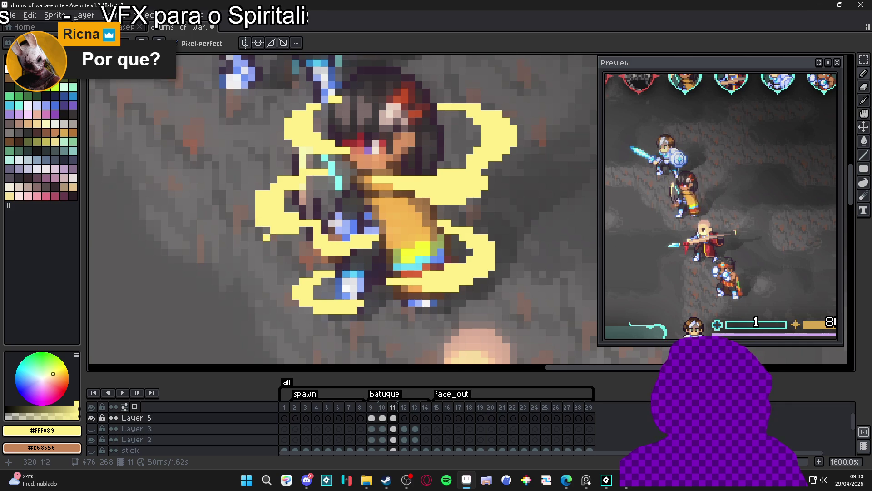
key(e)
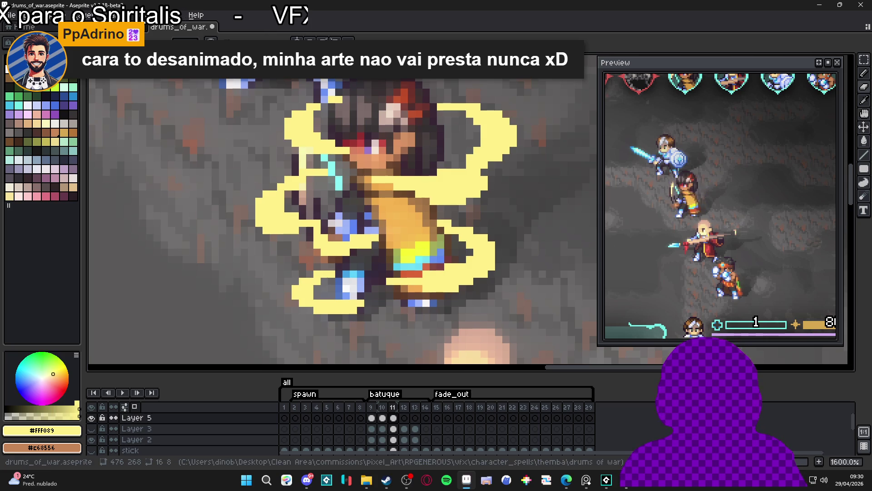
key(F4)
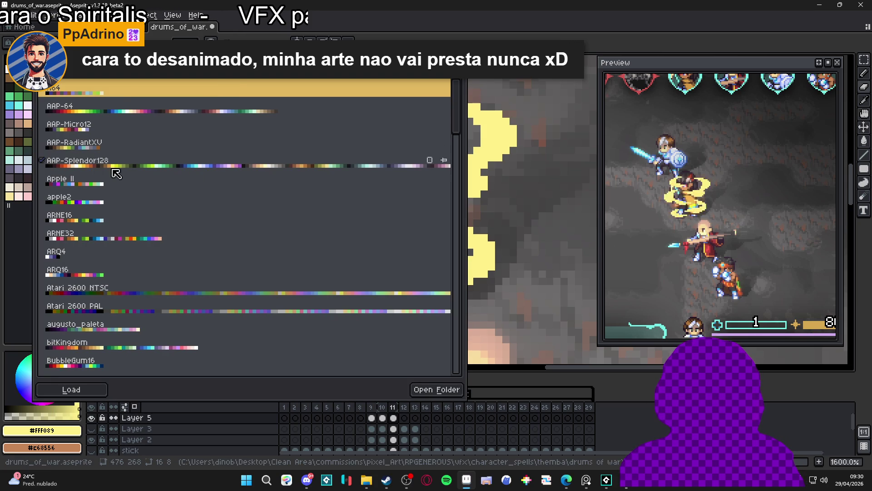
Step: Close the palette presets list and zoom in on the swirl near the character's hand
key(F4)
scroll(386, 218, down, 1)
mouse_move(363, 204)
mouse_down()
mouse_move(387, 228)
mouse_move(376, 241)
mouse_up()
scroll(412, 185, up, 1)
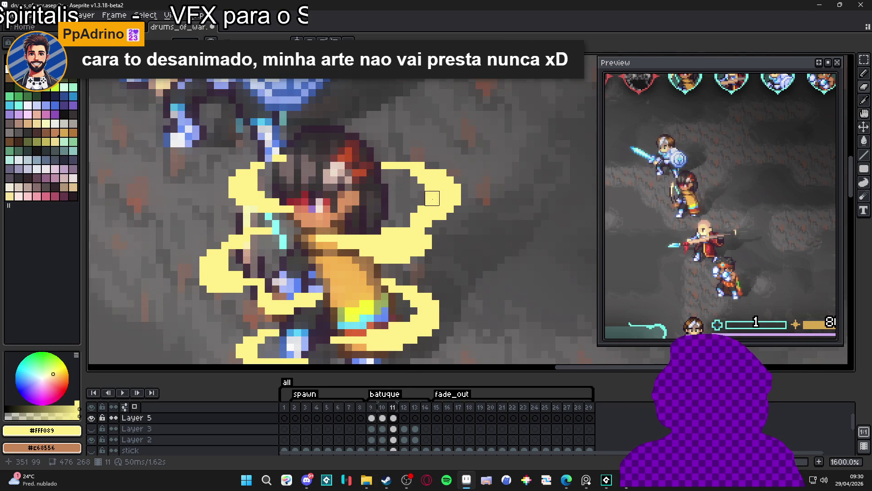
scroll(411, 186, up, 2)
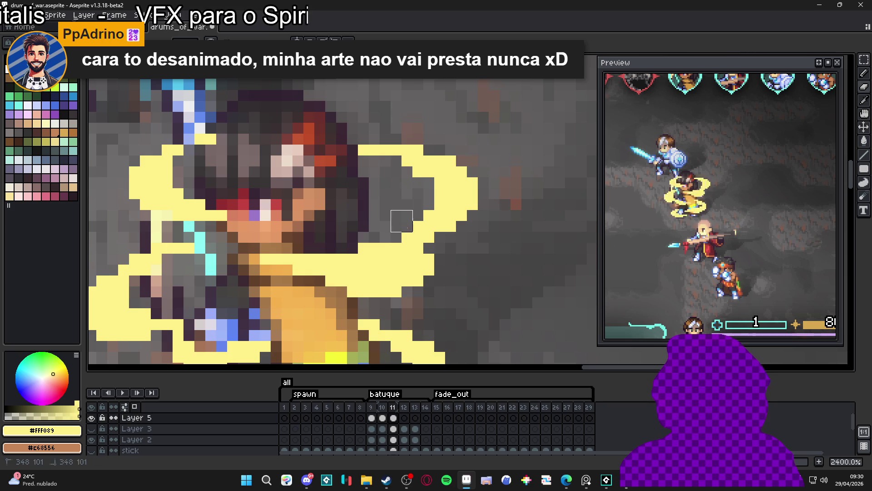
scroll(408, 177, down, 2)
drag(425, 218, 408, 217)
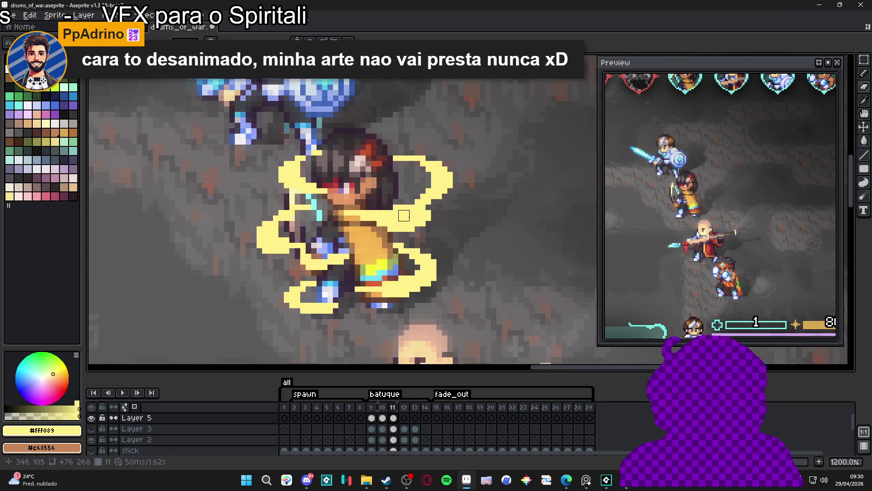
scroll(393, 210, up, 3)
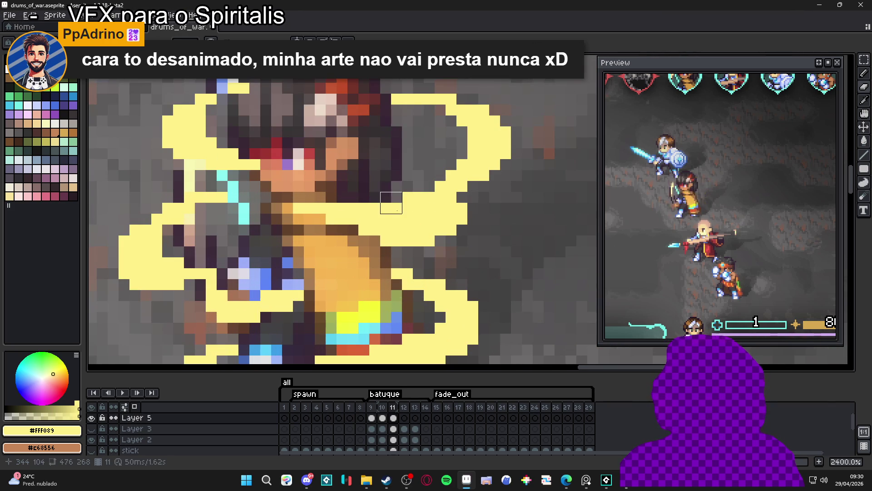
Step: Erase the stray grey pixels left of the blue highlight by the hand on frame 11
key(e)
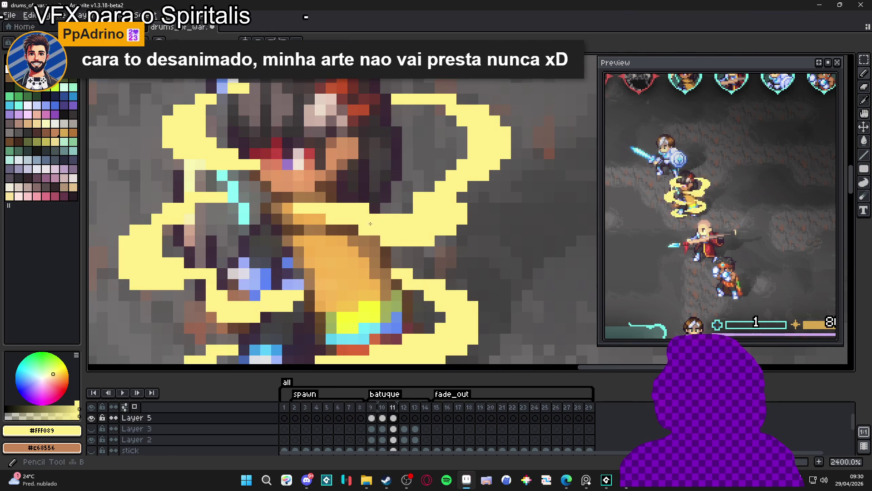
scroll(419, 197, down, 2)
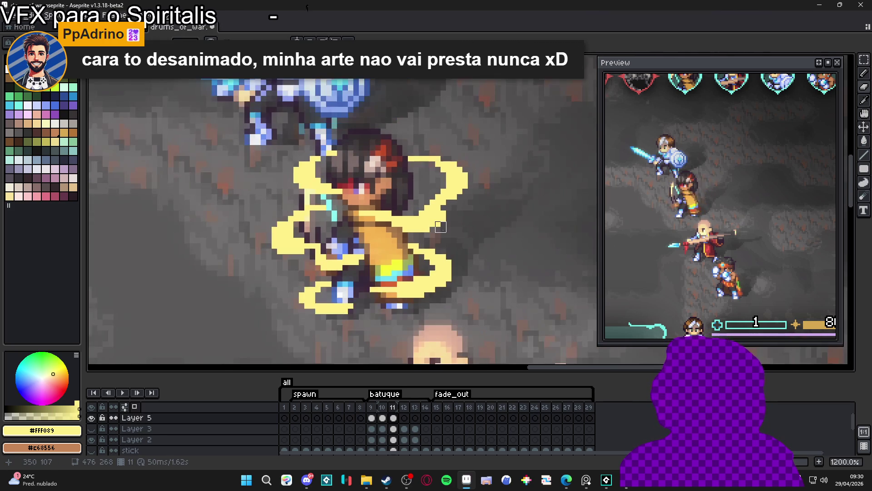
scroll(435, 227, up, 1)
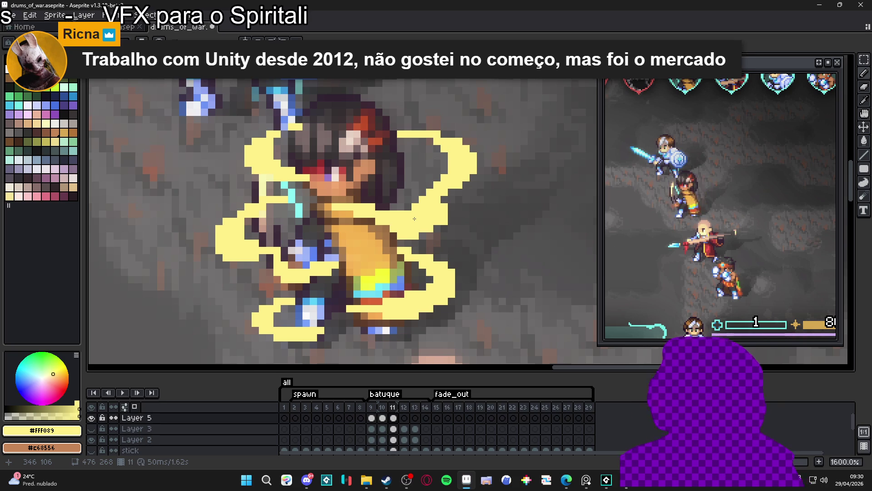
scroll(394, 235, up, 2)
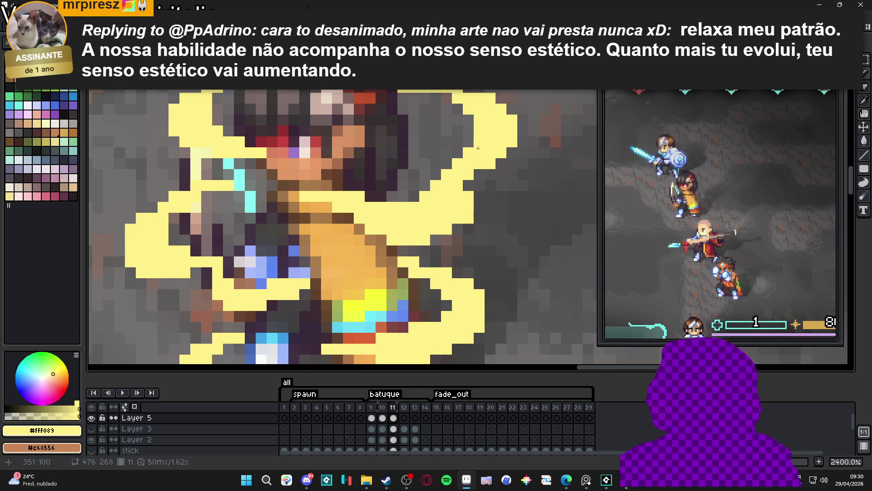
scroll(431, 183, down, 3)
scroll(322, 199, up, 1)
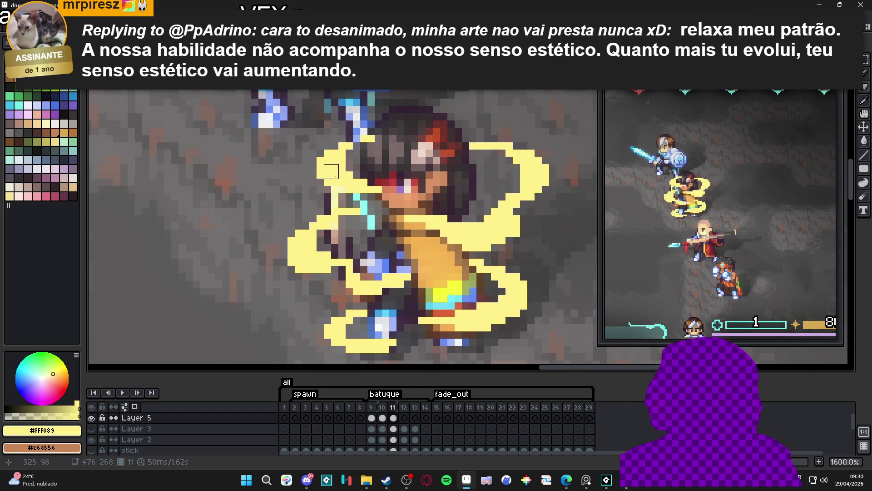
scroll(338, 171, up, 2)
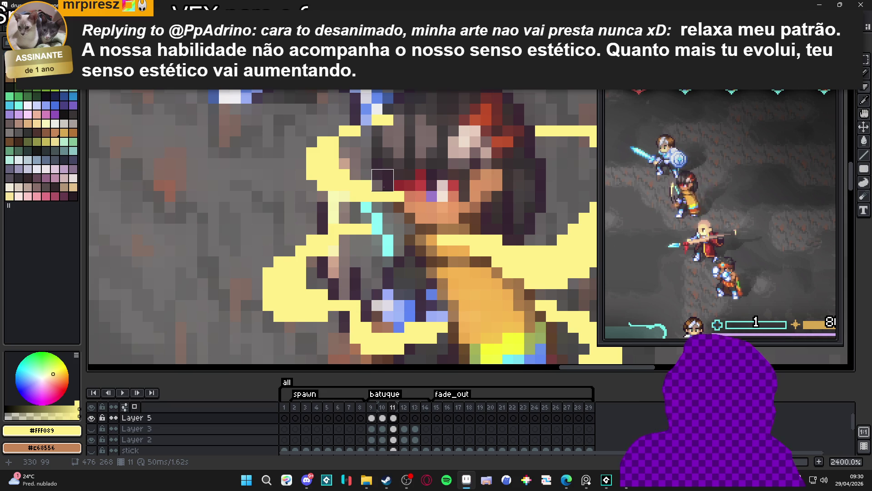
scroll(383, 180, down, 1)
scroll(304, 248, down, 3)
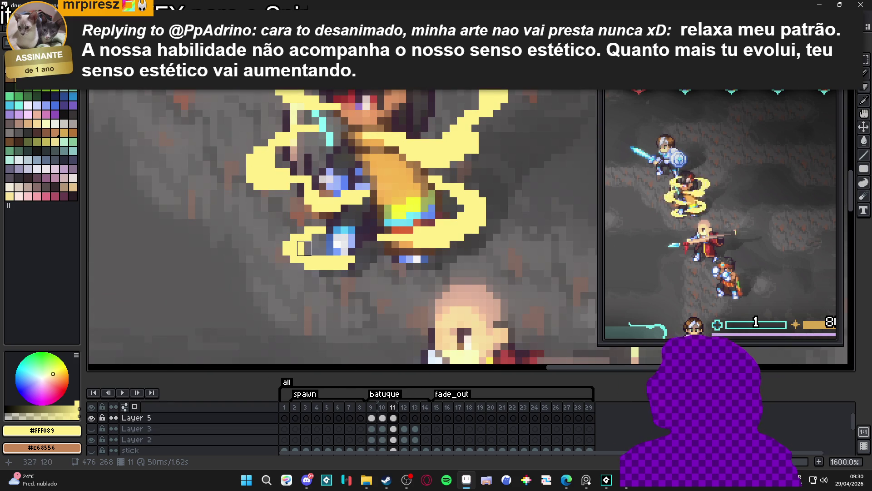
scroll(304, 248, up, 1)
key(e)
drag(313, 257, 335, 252)
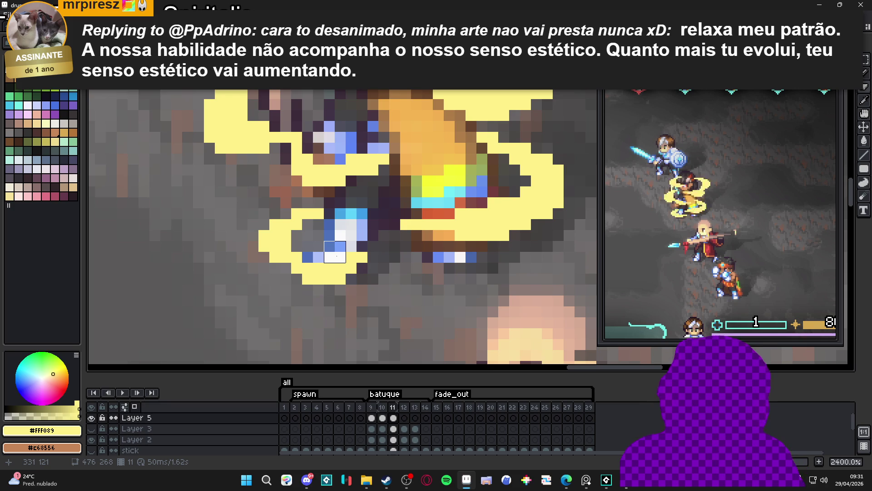
Step: Pan the view across to bring the right side of the swirl into view
drag(419, 279, 411, 282)
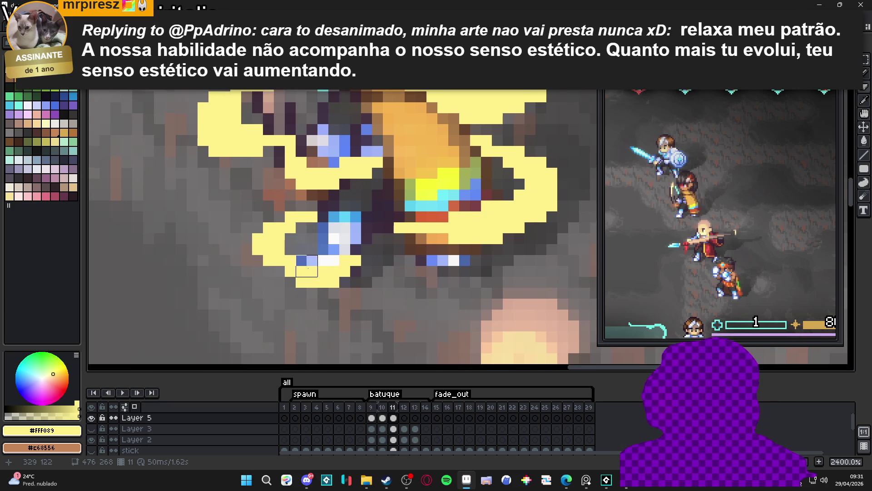
drag(335, 250, 280, 258)
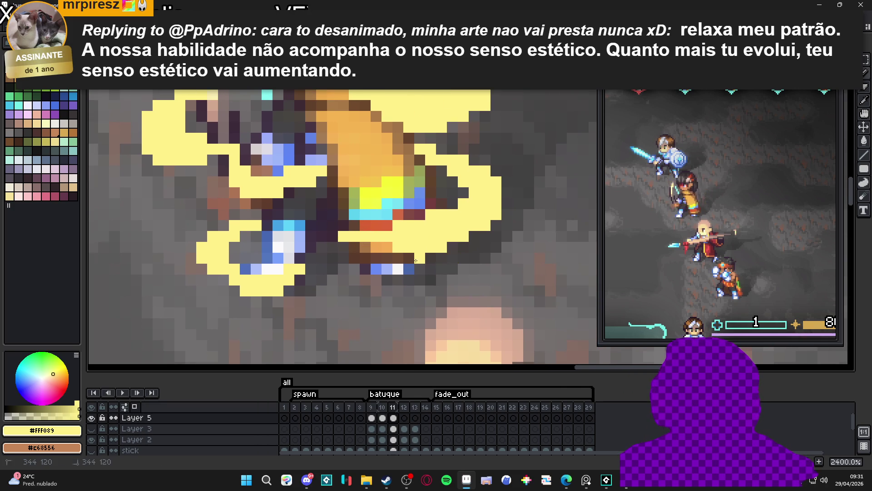
scroll(404, 261, right, 1)
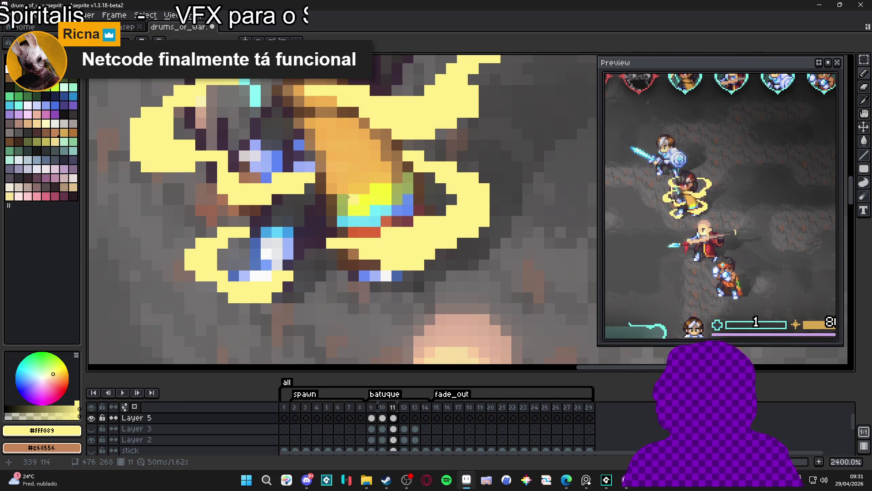
scroll(391, 179, down, 5)
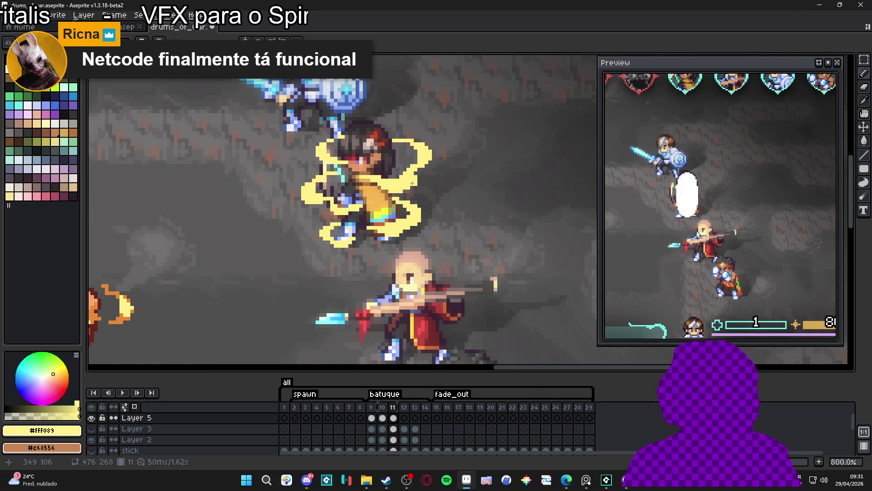
click(395, 418)
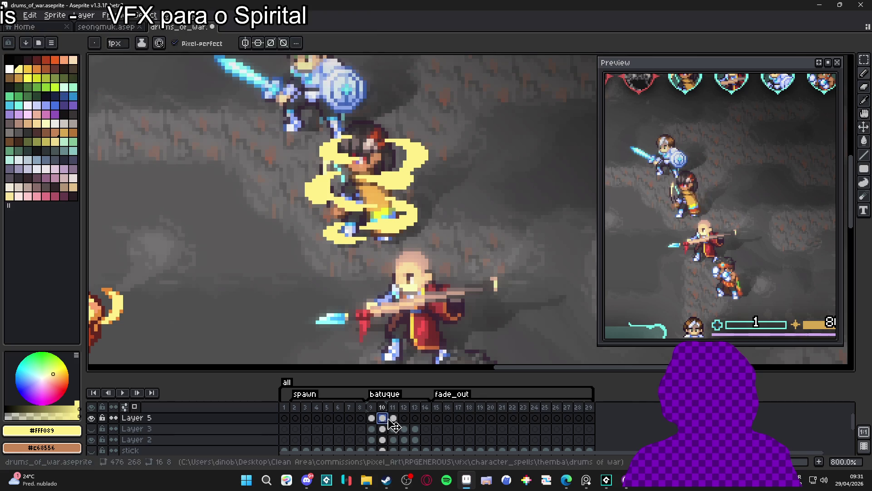
click(400, 420)
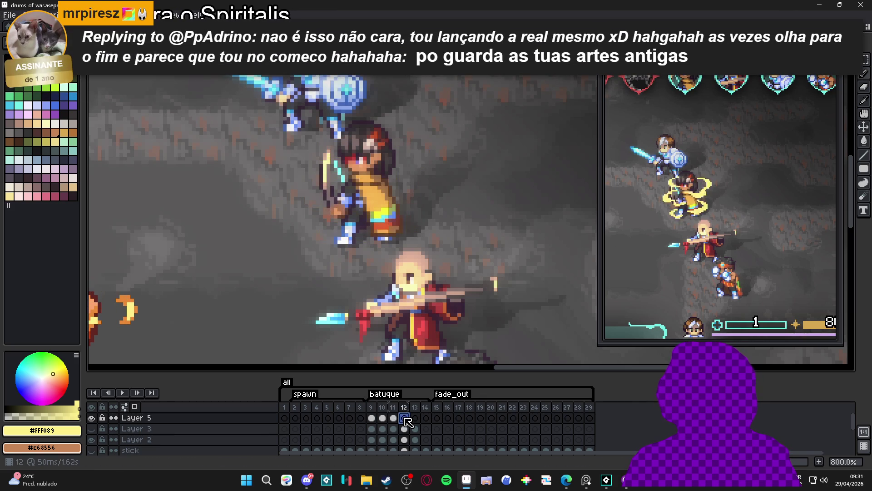
key(Left)
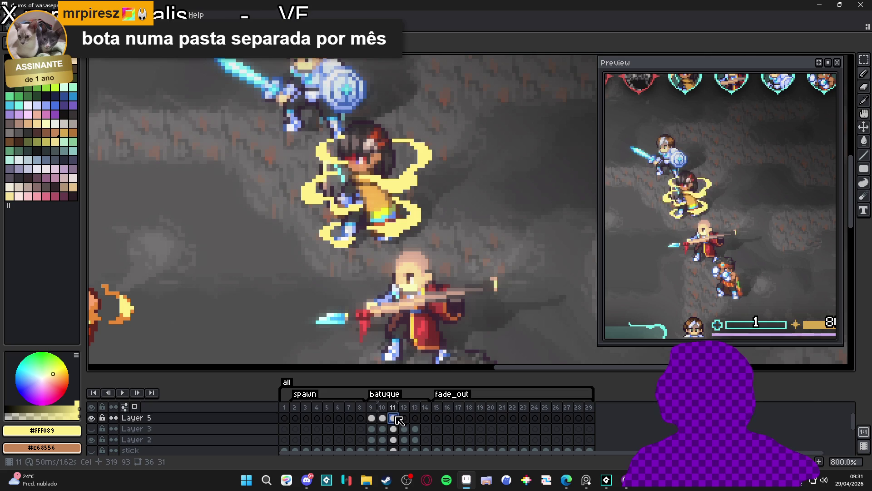
scroll(413, 146, up, 2)
Step: Try several marquee selections around the yellow swirl, then deselect them
drag(367, 126, 460, 204)
drag(344, 173, 438, 212)
mouse_move(376, 216)
mouse_down()
mouse_move(438, 273)
mouse_move(440, 288)
mouse_up()
drag(348, 249, 405, 286)
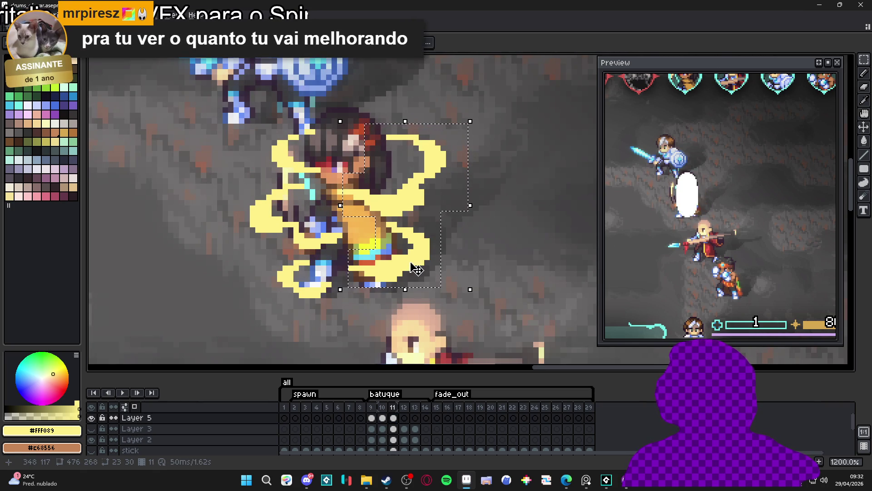
drag(362, 116, 481, 202)
drag(333, 169, 467, 209)
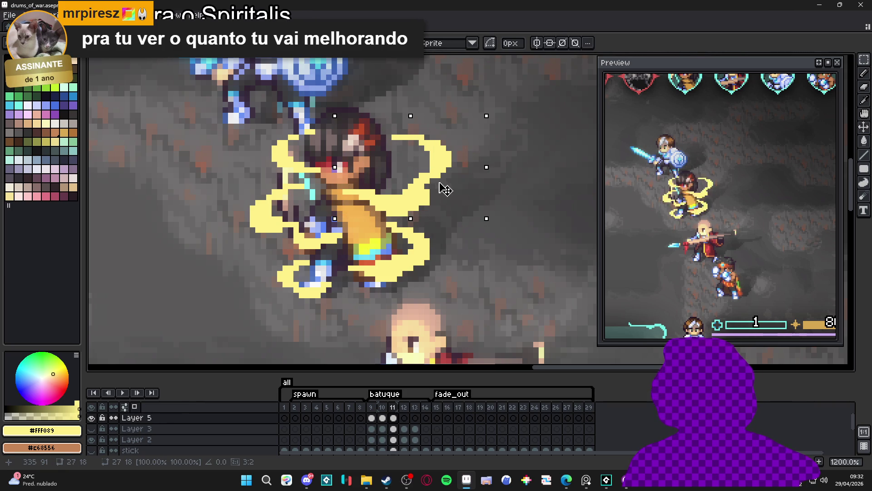
key(ctrl+d)
Step: Select the lower-right, lower, head-side and left pieces of the swirl
drag(374, 214, 497, 284)
drag(347, 293, 424, 233)
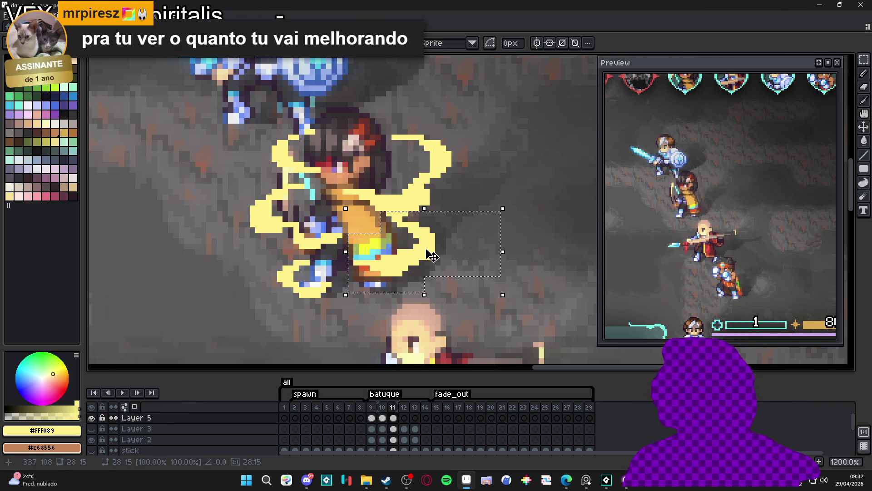
mouse_move(334, 111)
mouse_down()
mouse_move(296, 156)
mouse_move(258, 180)
mouse_up()
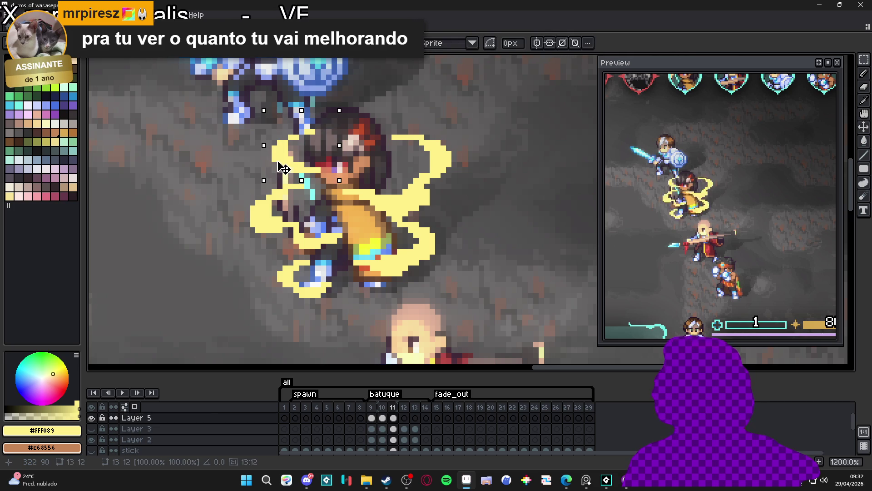
mouse_move(317, 176)
mouse_down()
mouse_move(240, 224)
mouse_move(237, 239)
mouse_up()
scroll(295, 236, up, 1)
drag(353, 262, 234, 210)
Step: Move the selected left and lower-left swirl pieces one pixel left and commit
drag(281, 226, 271, 226)
mouse_move(247, 258)
mouse_down()
mouse_move(331, 312)
mouse_move(336, 335)
mouse_up()
drag(301, 313, 294, 314)
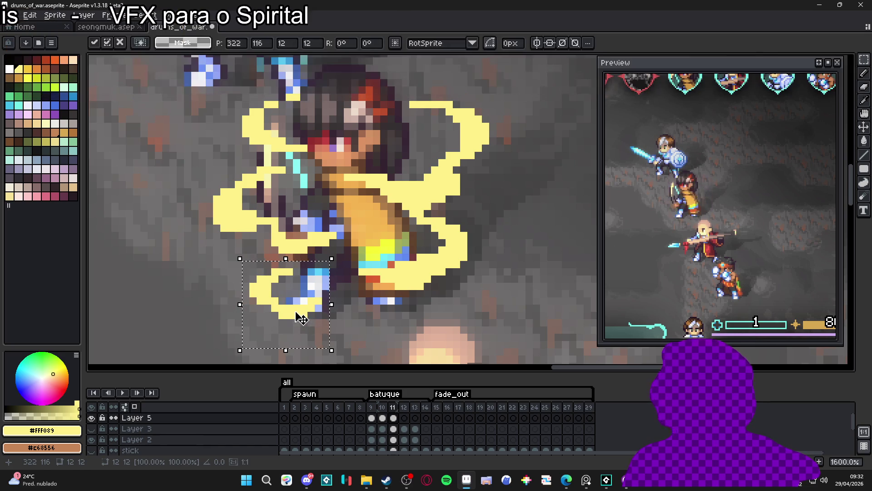
key(Return)
drag(346, 181, 332, 215)
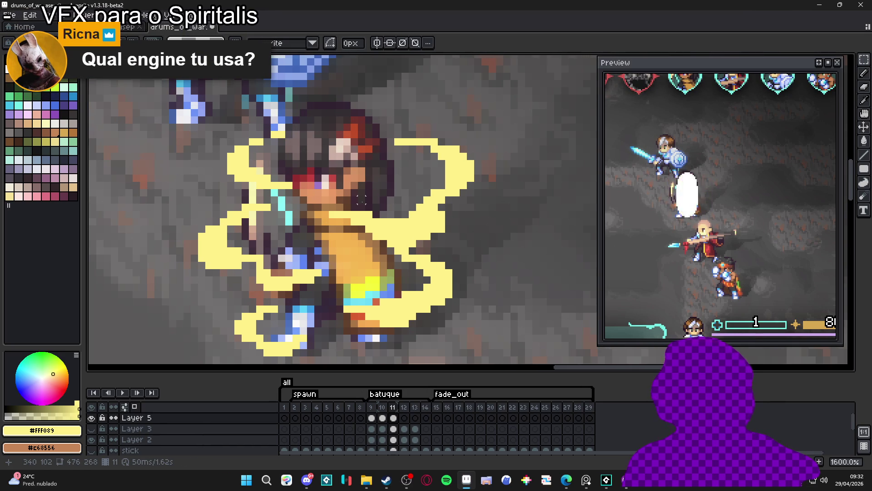
Step: Cancel the lifted swirl pixels, switch back to the Pencil, and bring up the View menu
click(402, 146)
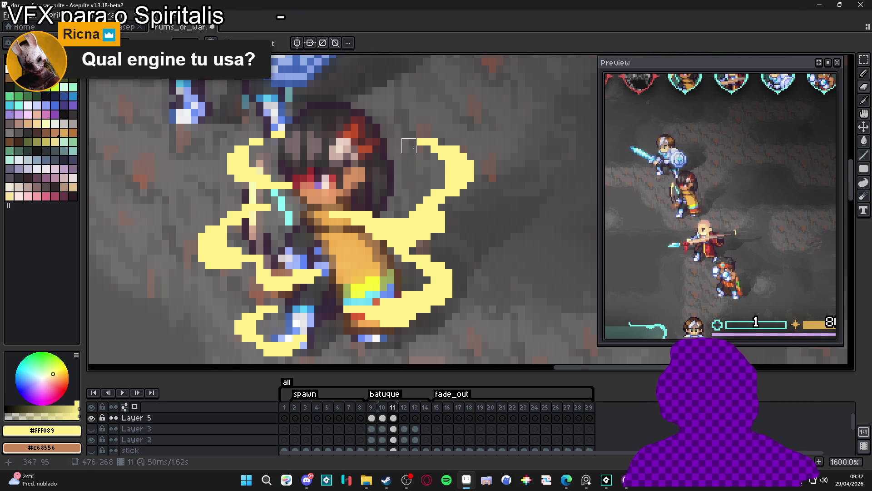
key(Escape)
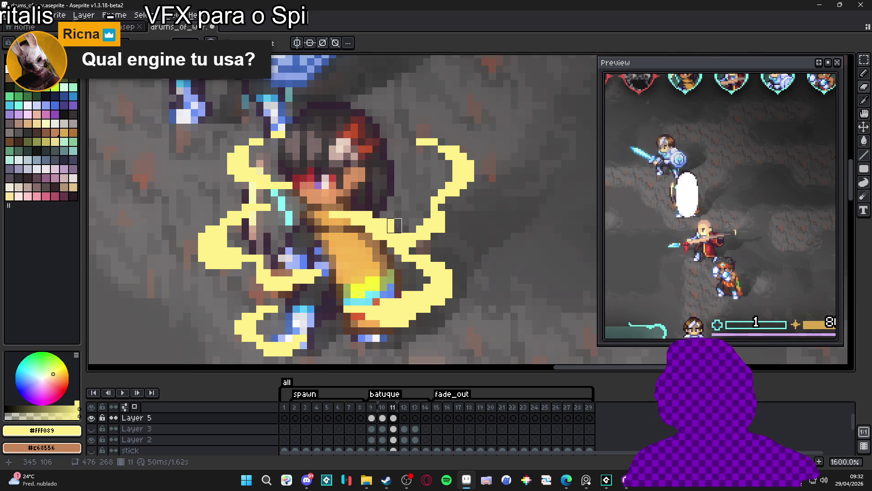
key(b)
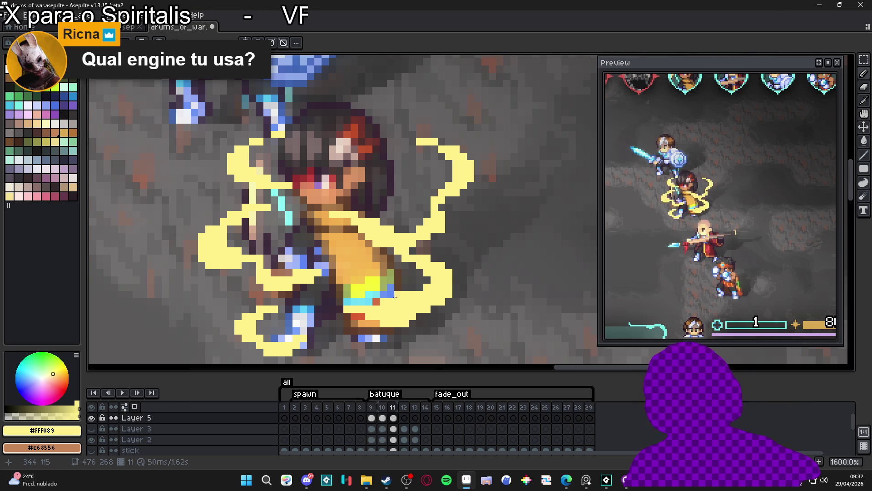
click(173, 15)
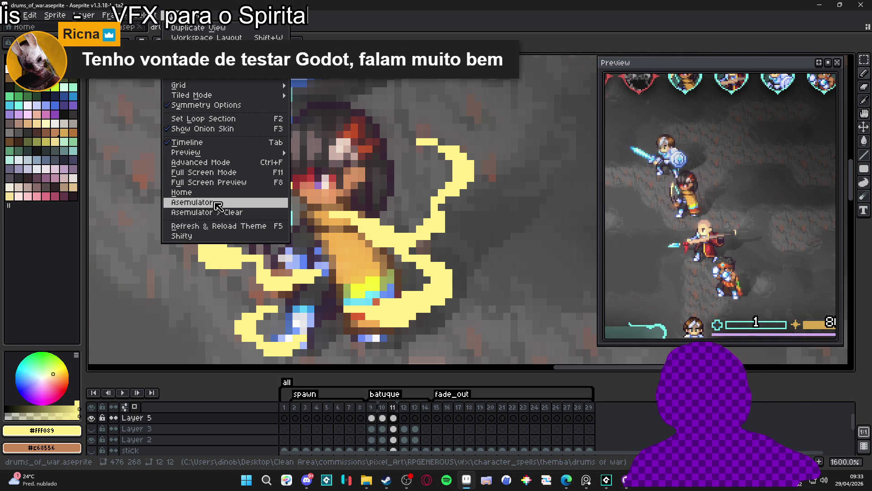
Step: Look through the View menu's Tiled Mode and Grid options, then dismiss it unchanged
mouse_move(262, 97)
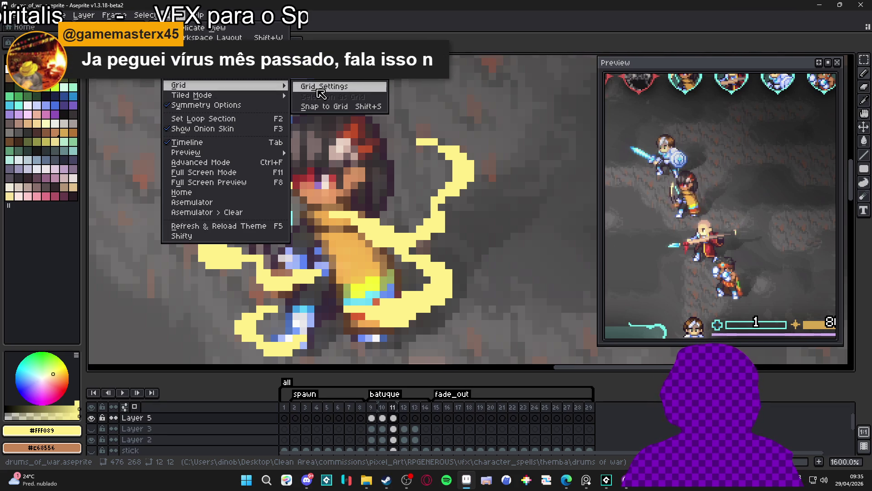
click(374, 242)
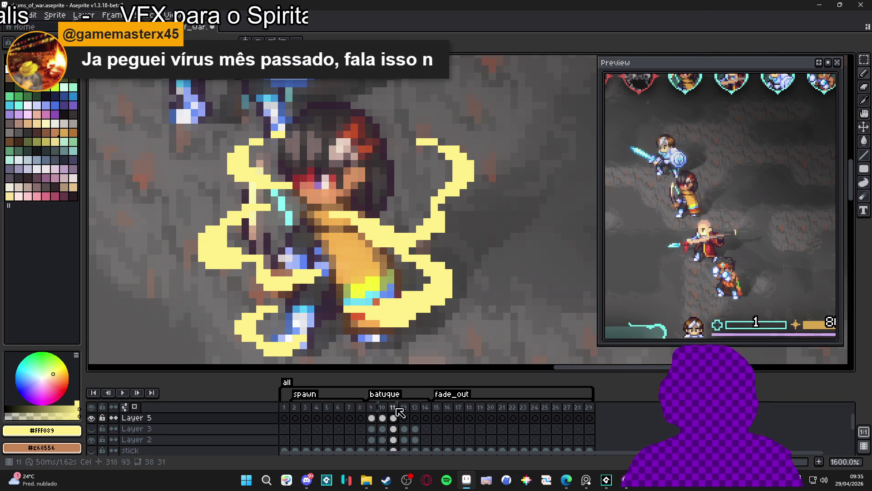
Step: Flip between frames 10, 11 and 12 to compare the swirl, ending on frame 12
scroll(375, 242, down, 1)
scroll(374, 242, down, 1)
key(Left)
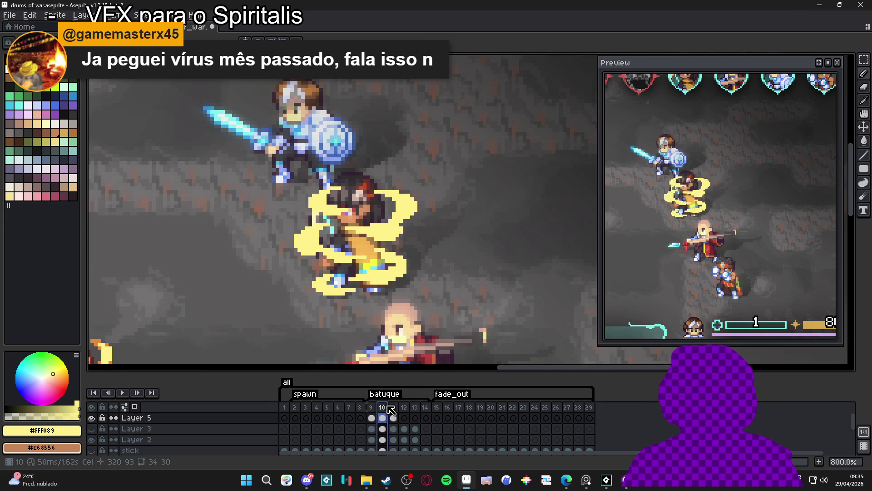
click(394, 415)
click(404, 417)
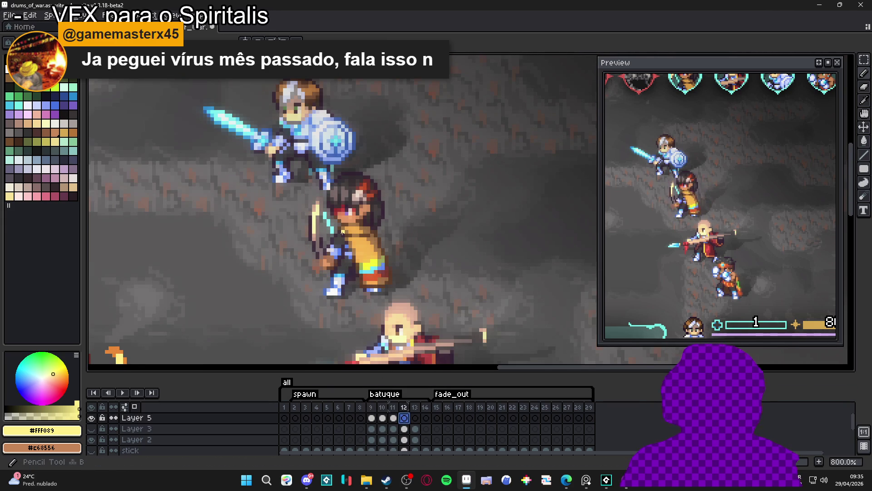
key(Left)
key(Left)
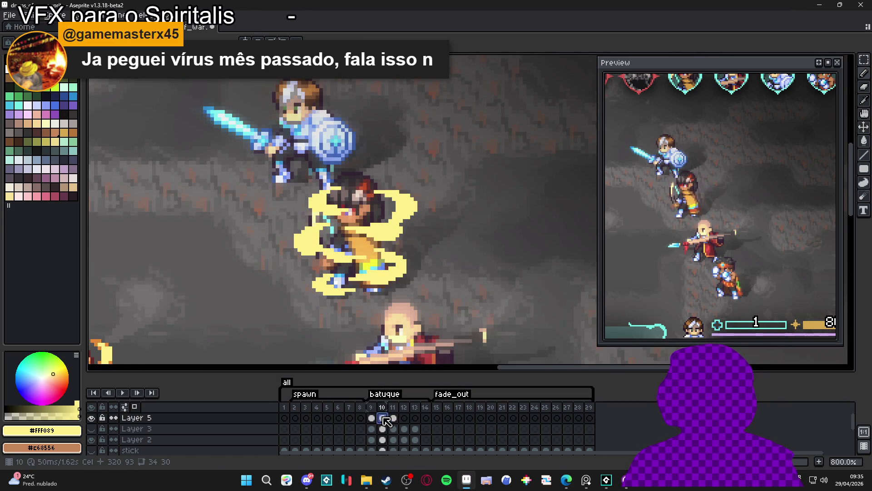
click(394, 418)
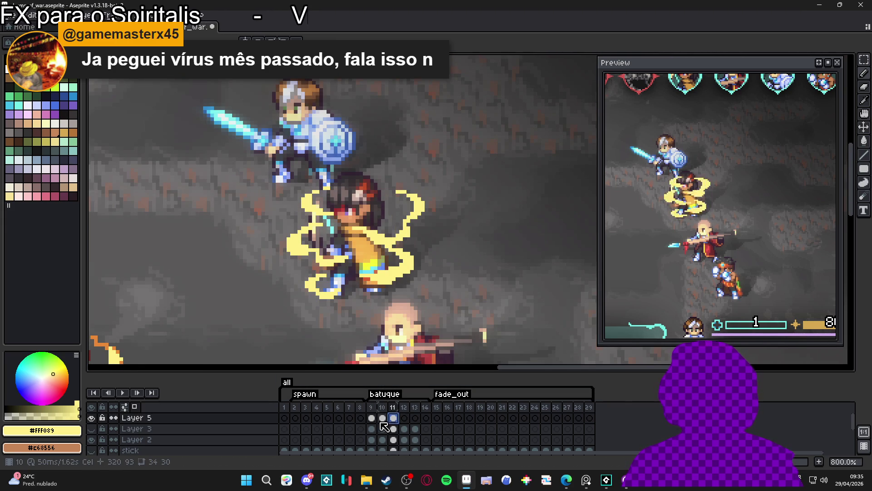
scroll(354, 303, down, 1)
scroll(355, 303, down, 1)
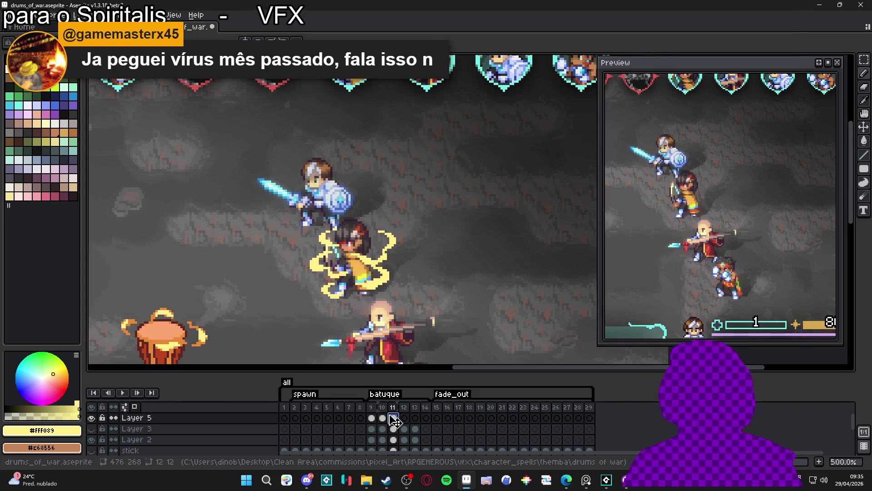
key(Left)
key(Right)
key(Left)
key(Right)
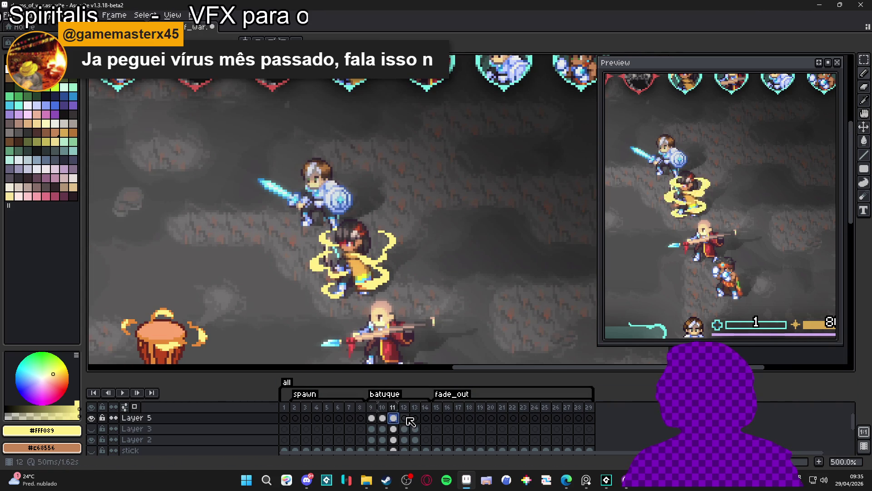
click(386, 421)
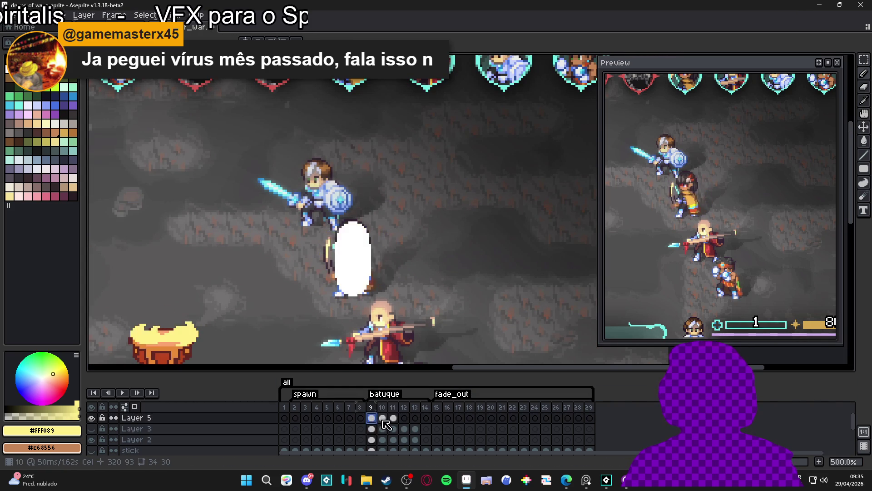
click(394, 418)
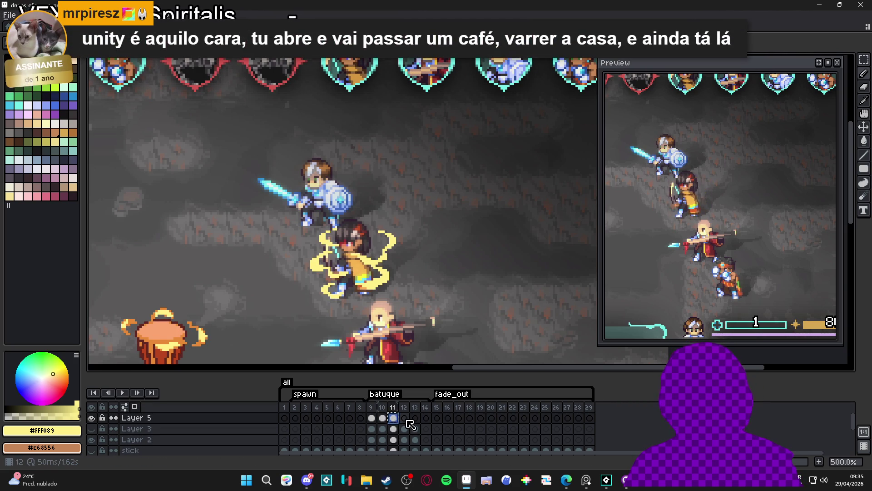
click(404, 418)
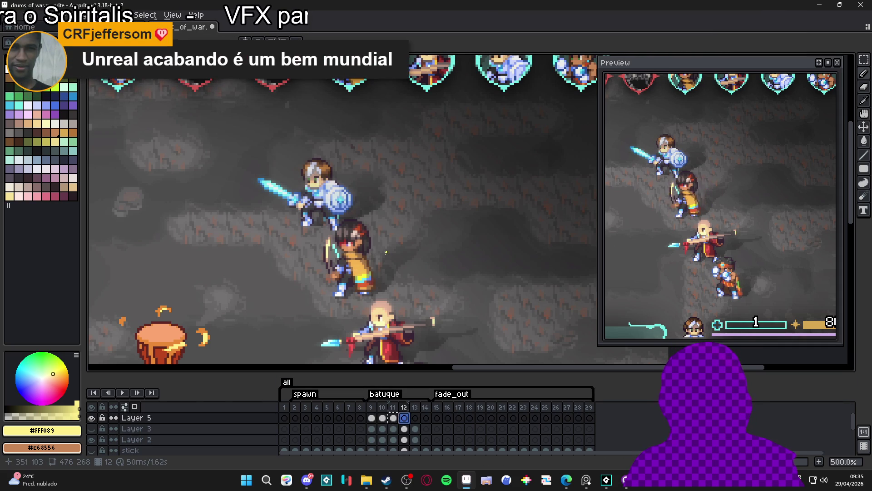
Step: Paste the yellow swirl onto frame 12 and place it around the middle character
key(ctrl+z)
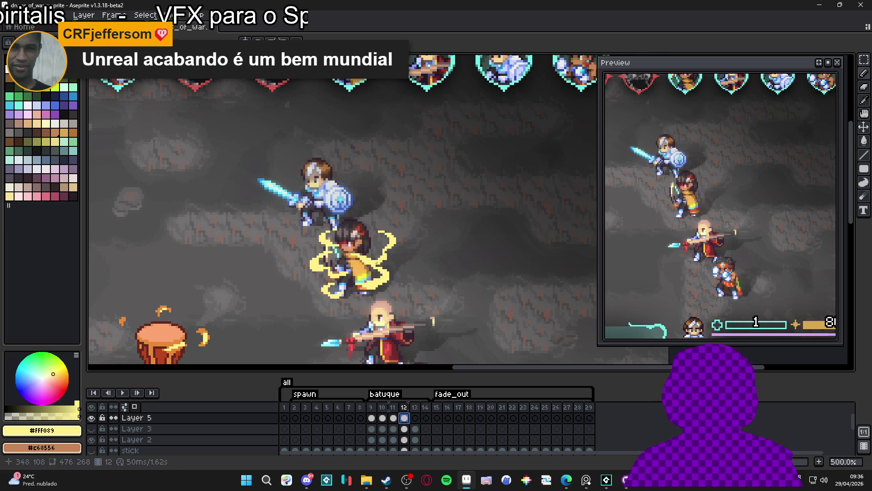
ctrl+click(376, 270)
scroll(376, 269, up, 6)
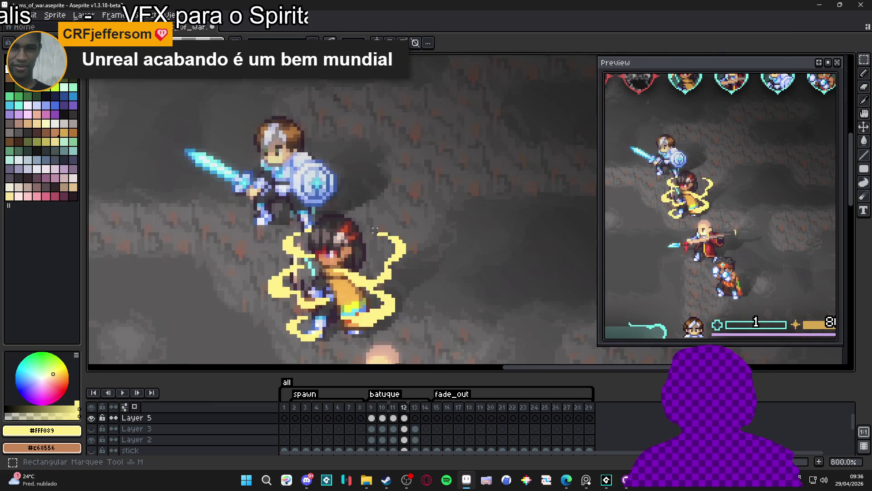
Step: Nudge the right-hand swirl strand one pixel right and stretch it up one pixel
drag(383, 172, 471, 271)
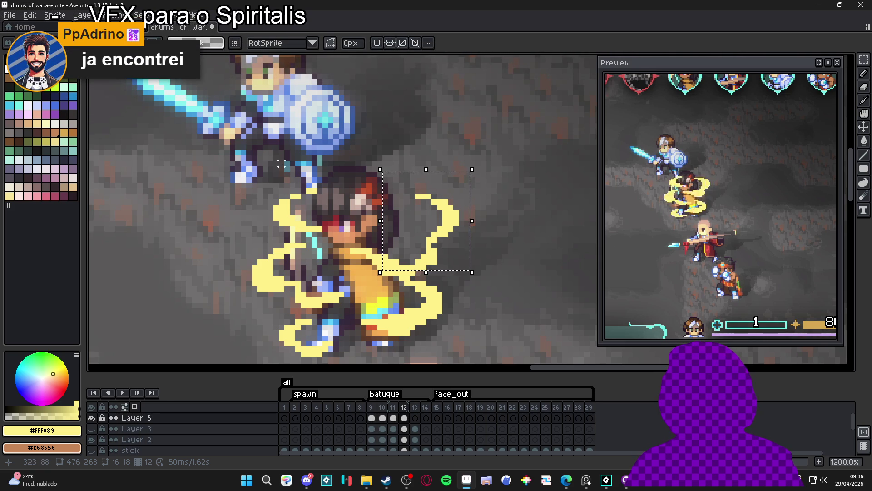
mouse_move(346, 171)
mouse_down()
mouse_move(268, 233)
mouse_move(287, 226)
mouse_up()
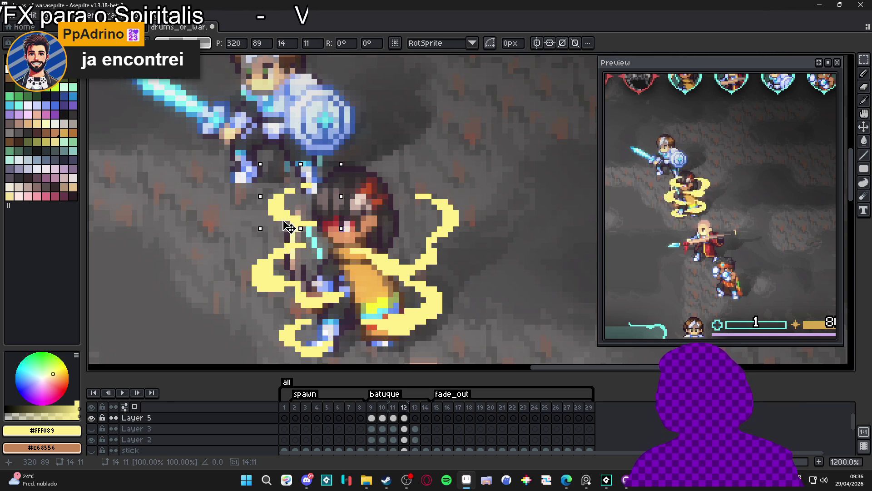
key(Return)
drag(401, 179, 484, 268)
mouse_move(346, 211)
mouse_down()
mouse_move(387, 246)
mouse_move(475, 280)
mouse_up()
key(Right)
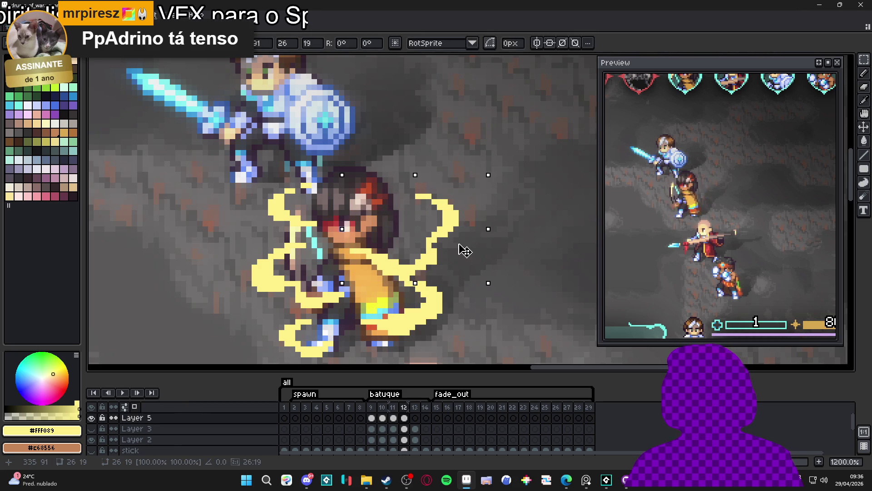
key(Down)
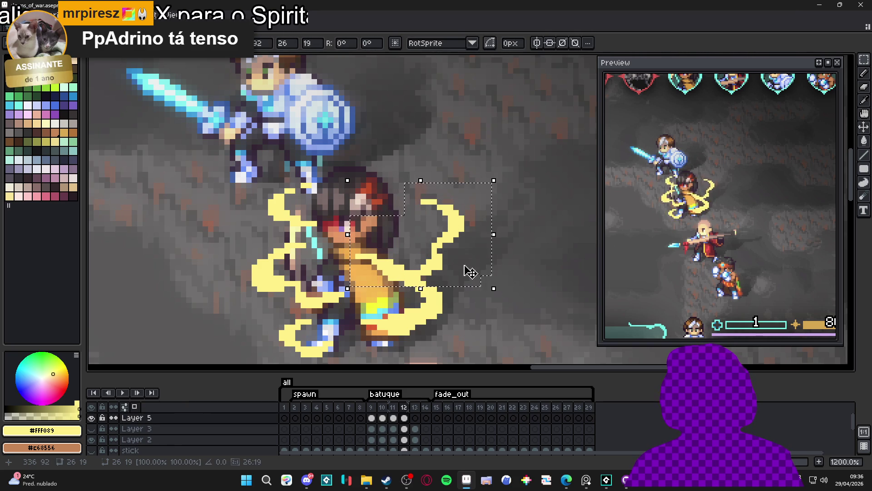
key(Escape)
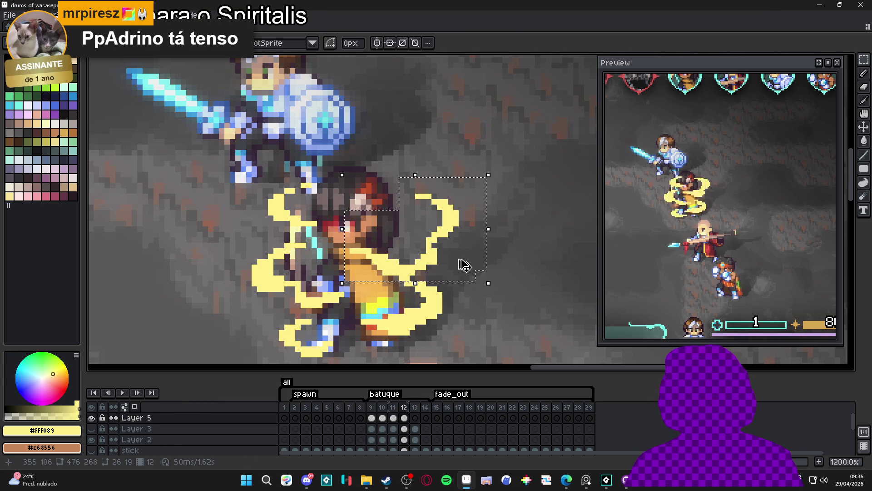
key(Right)
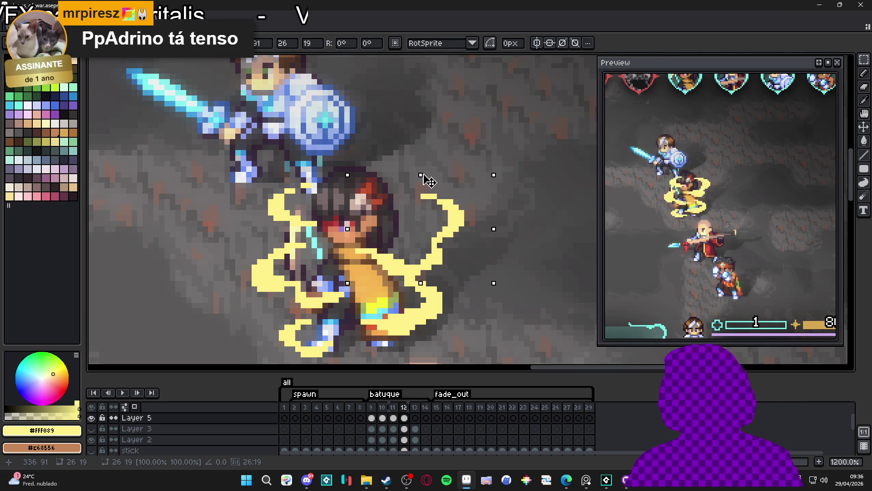
drag(424, 175, 423, 169)
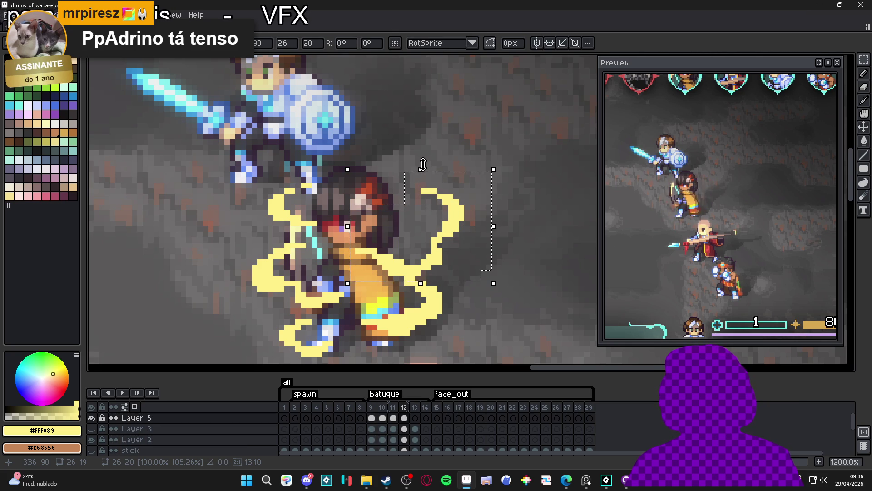
scroll(426, 188, down, 1)
scroll(426, 187, down, 1)
key(Return)
Step: Select the lower-right swirl strand and move it to a new position
drag(397, 239, 460, 295)
mouse_move(361, 258)
mouse_down()
mouse_move(429, 311)
mouse_move(441, 297)
mouse_up()
click(438, 291)
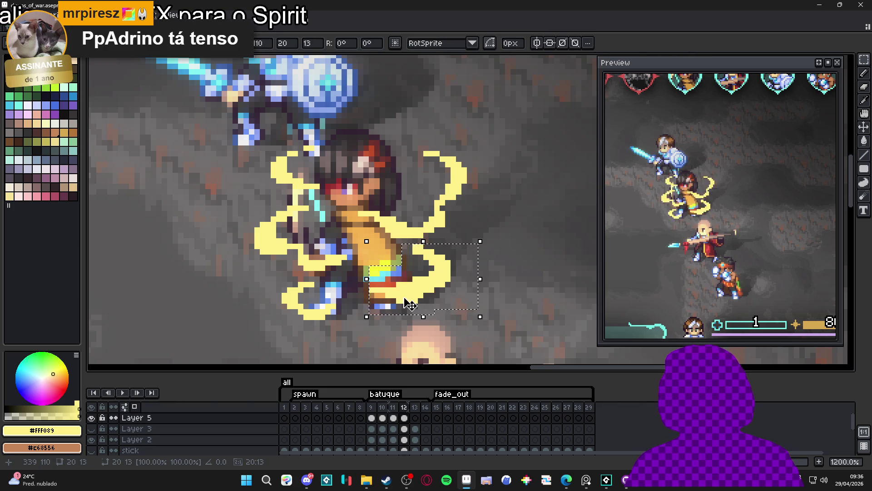
click(322, 295)
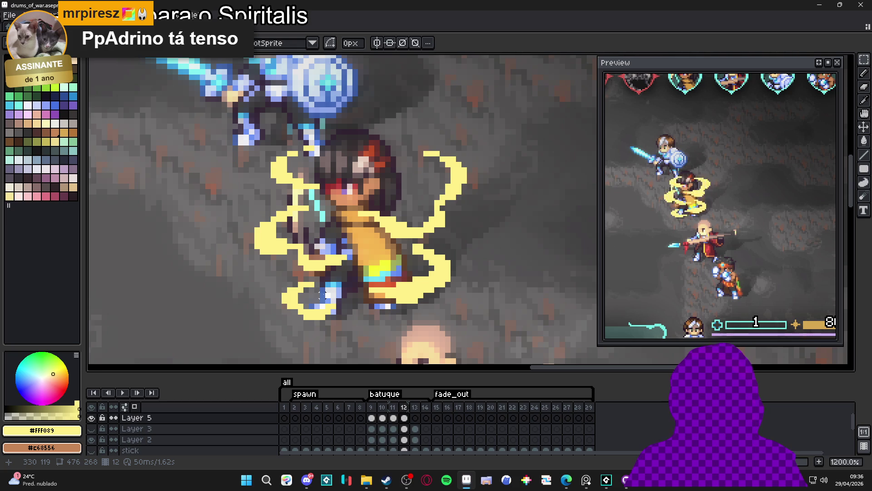
Step: Shift the left strand one pixel left and the sword-arm piece up one pixel, then deselect
mouse_move(349, 274)
mouse_down()
mouse_move(324, 309)
mouse_move(258, 338)
mouse_move(281, 328)
mouse_up()
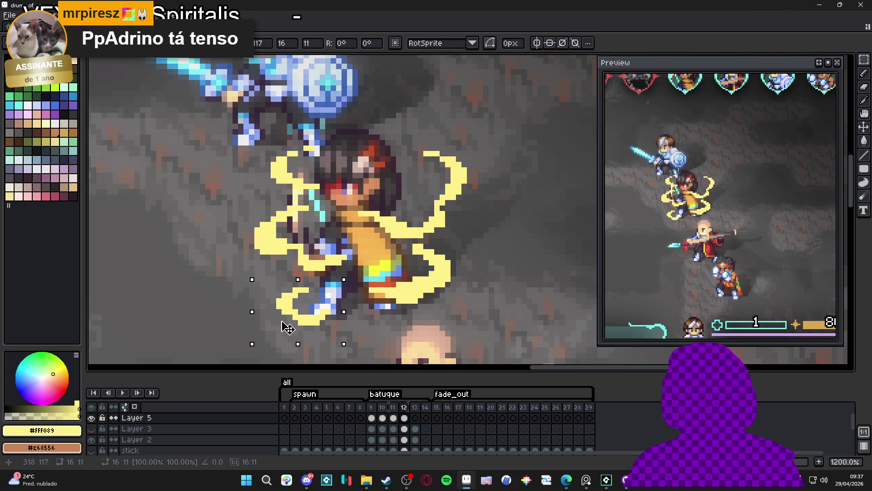
drag(360, 278, 247, 197)
drag(278, 225, 271, 232)
scroll(269, 235, up, 2)
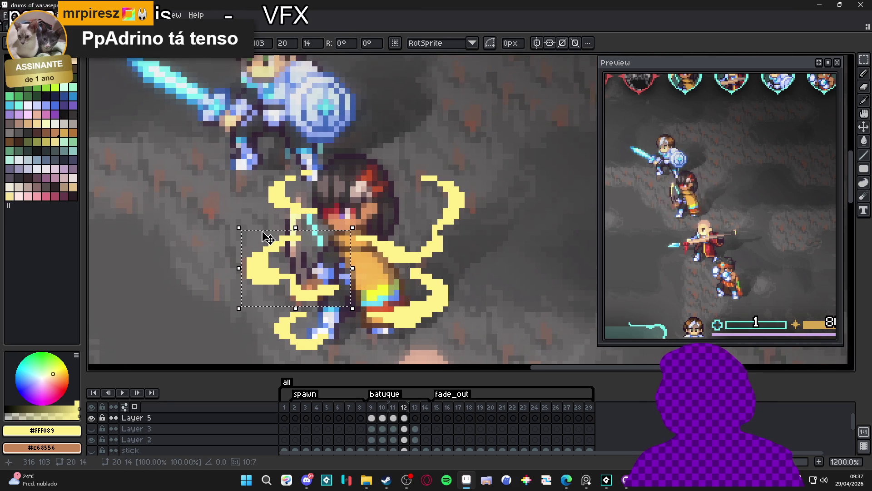
drag(250, 145, 330, 221)
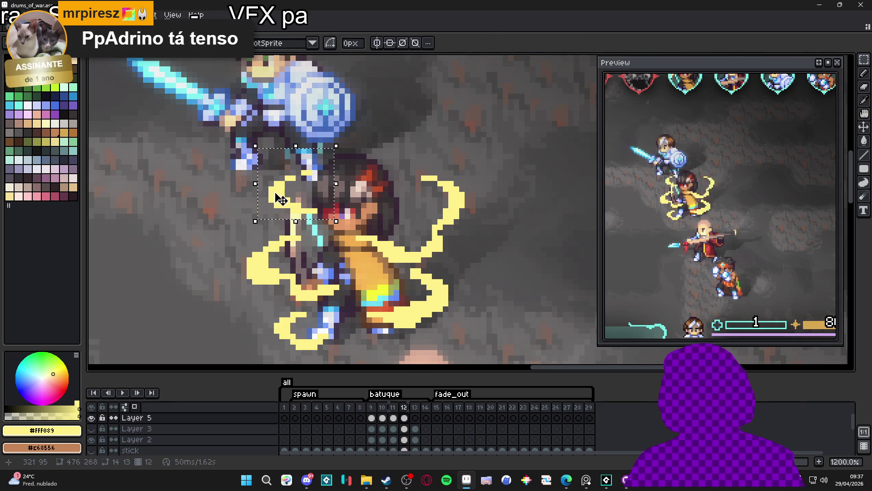
drag(279, 202, 281, 199)
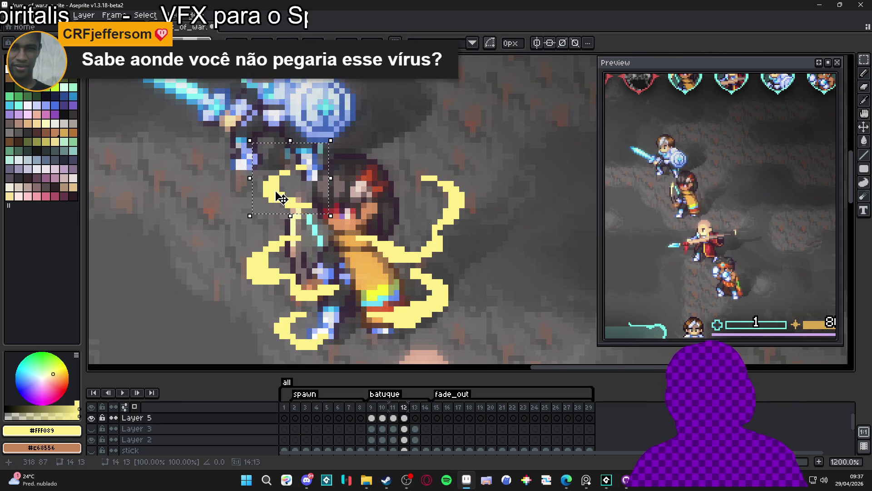
key(ctrl+d)
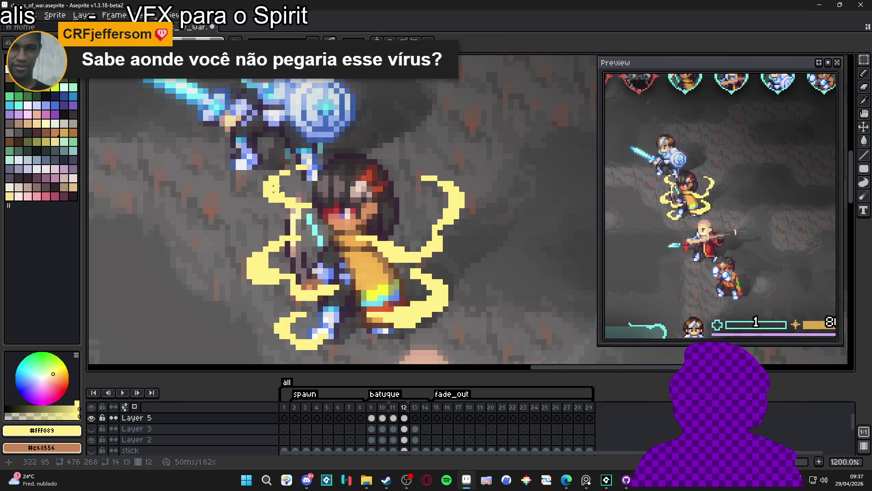
key(e)
scroll(285, 246, up, 3)
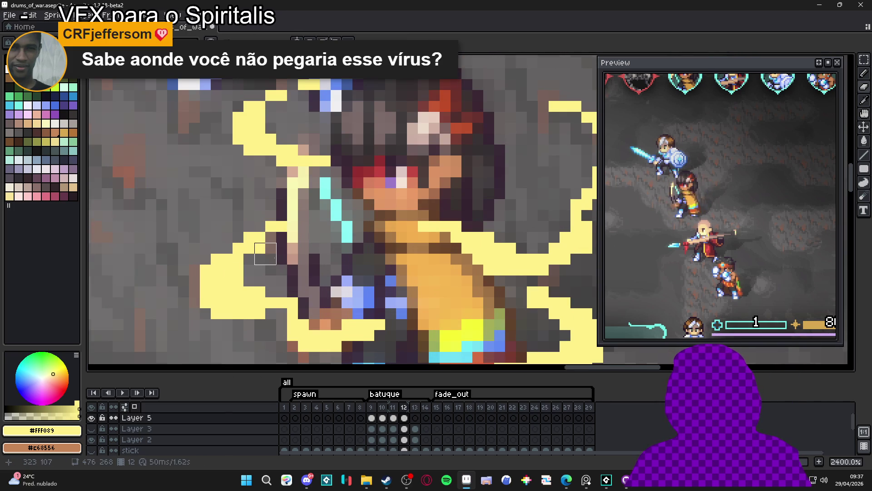
Step: Erase stray yellow pixels on the left strands and fill three gaps with yellow pixels
mouse_move(244, 276)
mouse_down()
mouse_move(253, 296)
mouse_move(231, 313)
mouse_up()
key(b)
click(248, 325)
click(205, 314)
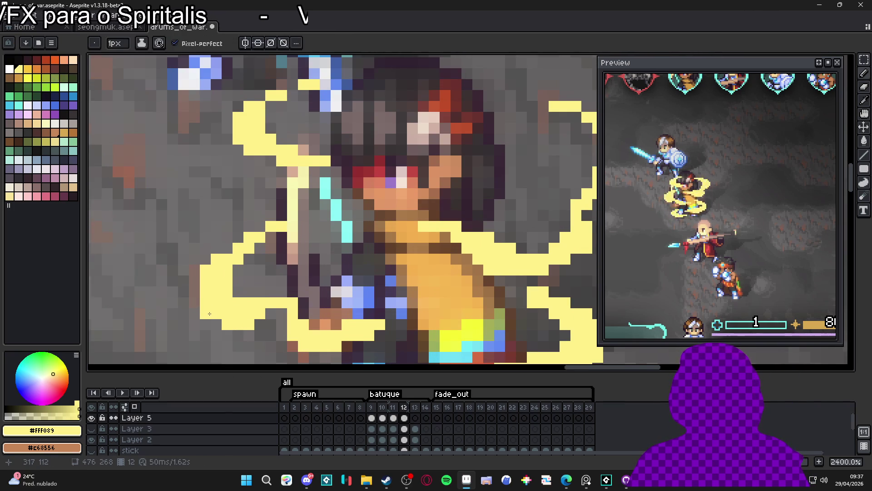
click(234, 280)
key(e)
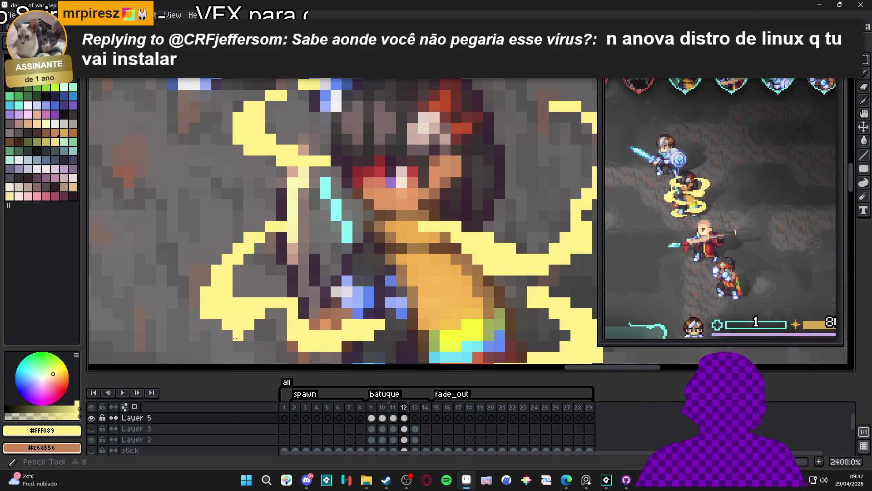
mouse_move(269, 318)
mouse_down()
mouse_move(242, 299)
mouse_move(256, 298)
mouse_move(246, 300)
mouse_move(244, 320)
mouse_up()
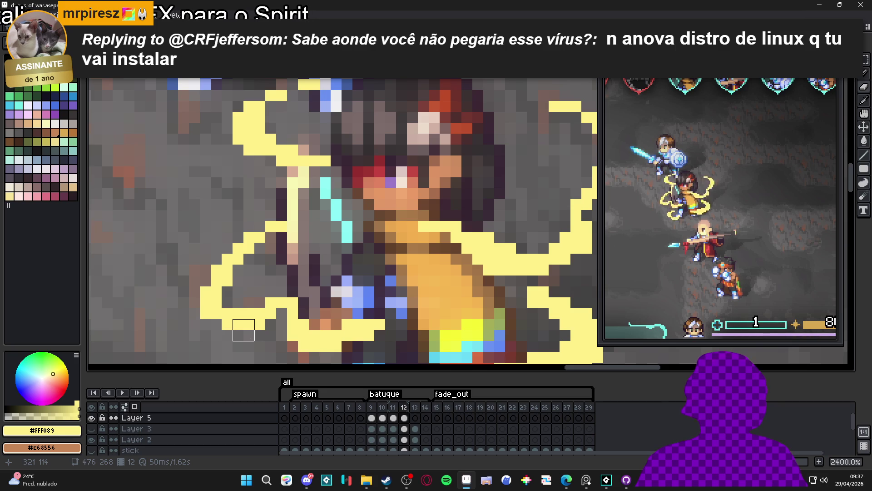
mouse_move(320, 330)
mouse_down()
mouse_move(303, 329)
mouse_move(342, 330)
mouse_up()
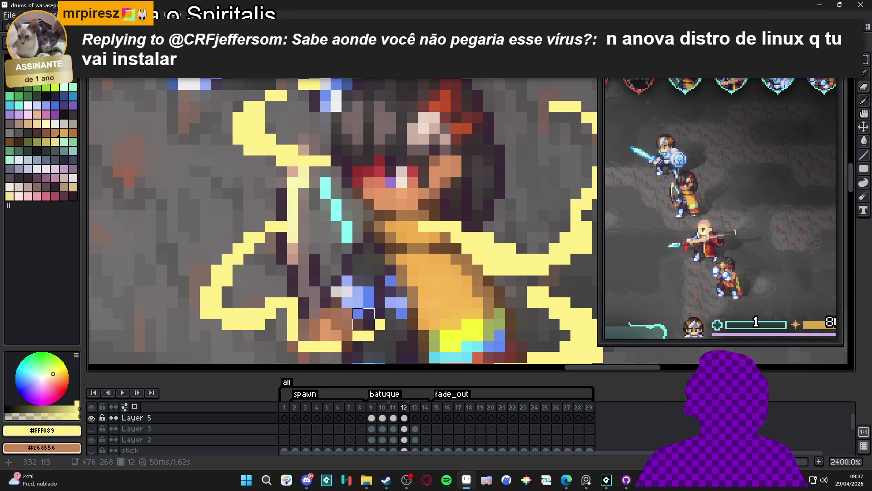
Step: Thin the right yellow arc and erase stray pixels along the lower stroke and curl
scroll(342, 320, up, 2)
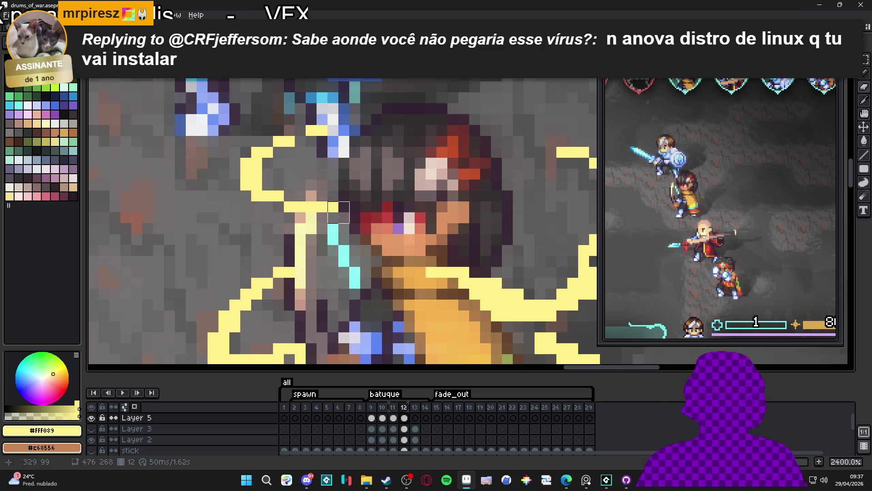
scroll(345, 206, right, 3)
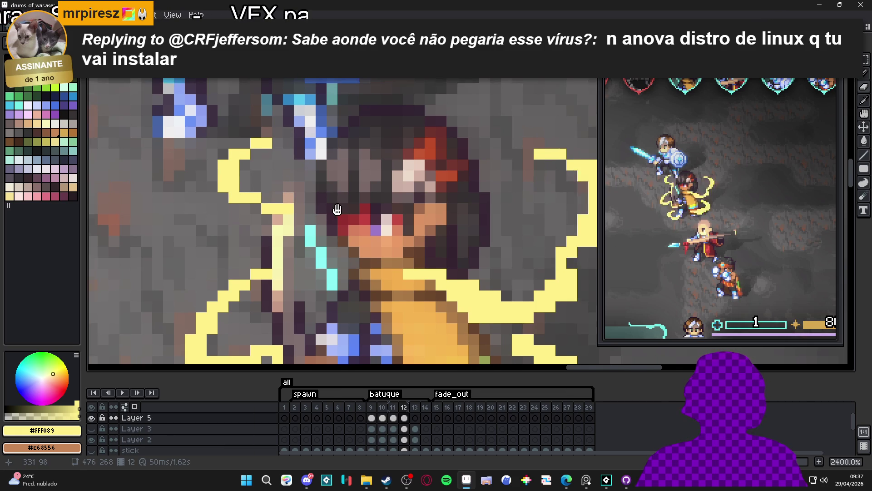
scroll(396, 216, right, 5)
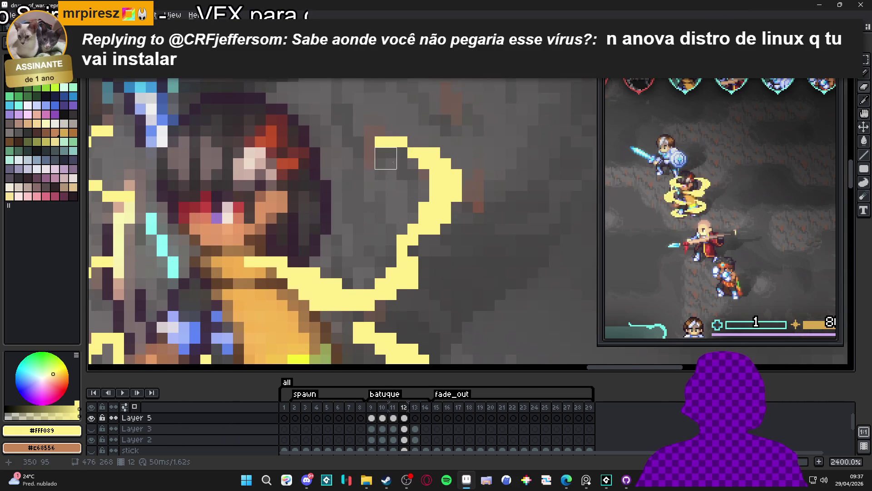
mouse_move(397, 158)
mouse_down()
mouse_move(418, 174)
mouse_move(429, 202)
mouse_move(404, 236)
mouse_up()
click(391, 272)
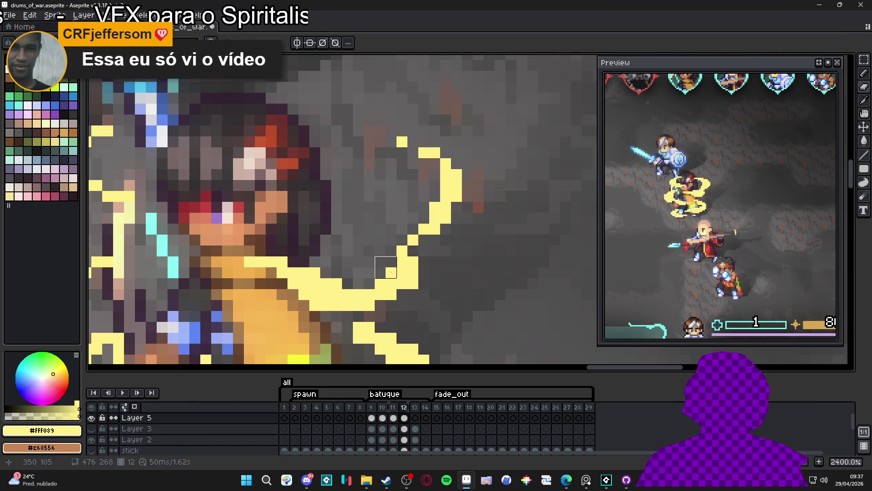
mouse_move(375, 278)
mouse_down()
mouse_move(282, 262)
mouse_move(320, 278)
mouse_up()
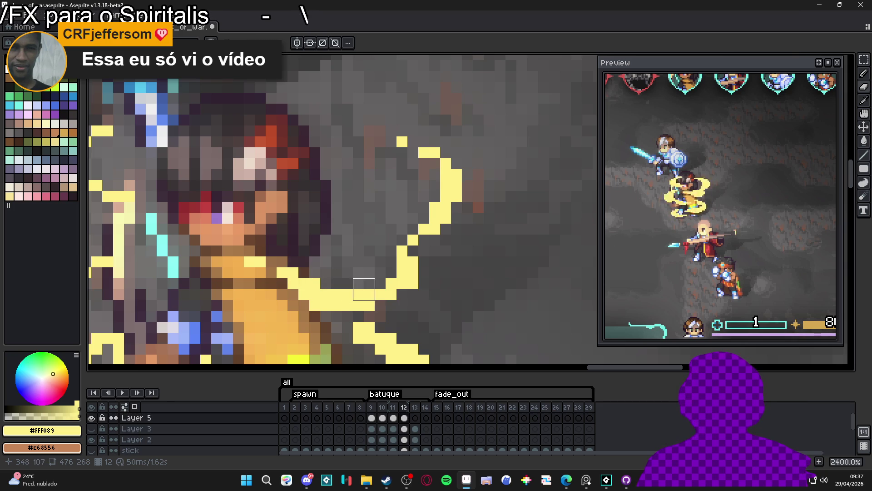
click(363, 289)
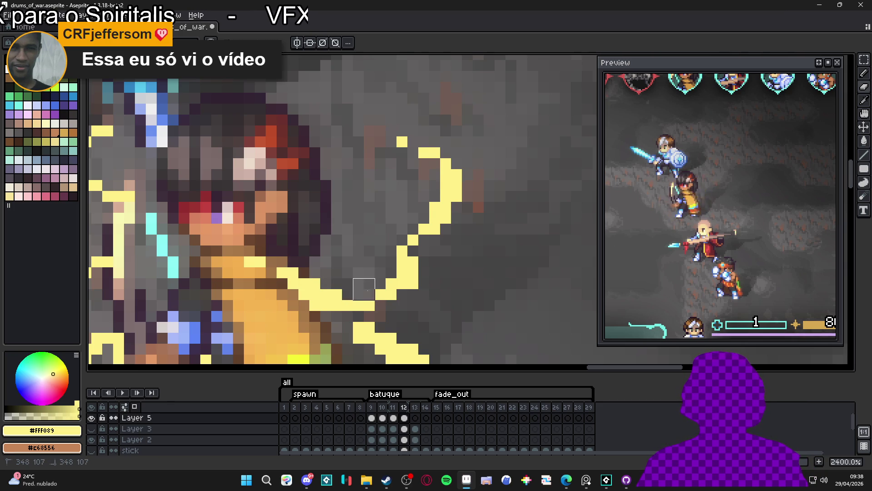
scroll(363, 289, down, 2)
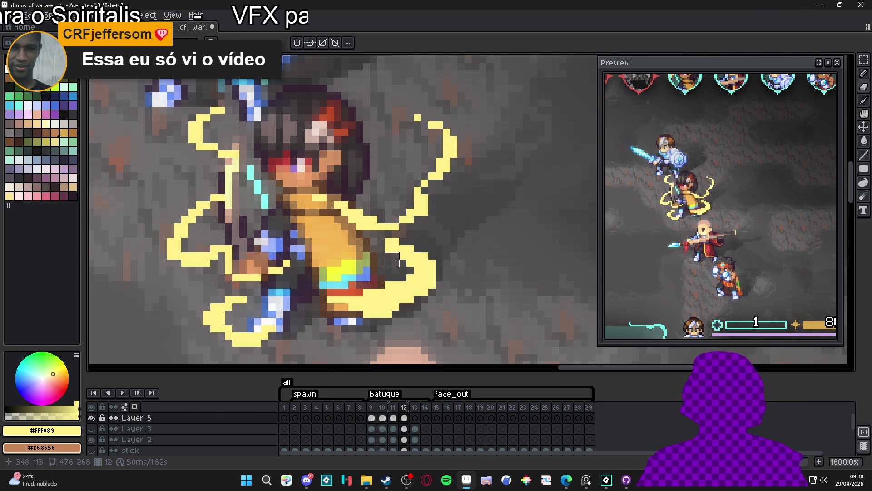
scroll(392, 260, up, 2)
click(412, 270)
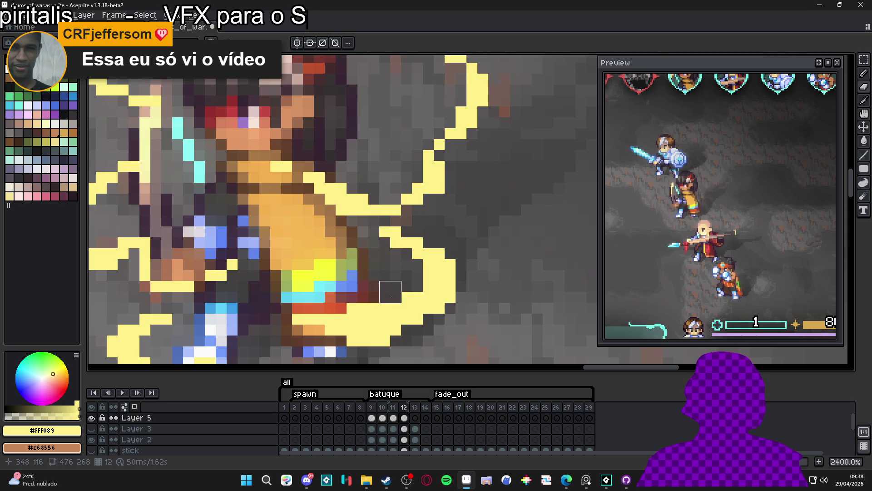